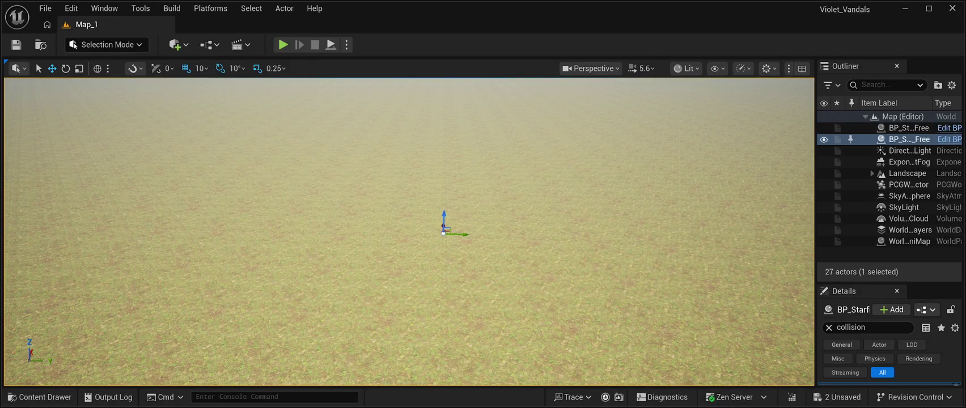
- Tilt the viewport camera up from the bare ground toward the cloudy sky
{"action": "key", "text": "f"}
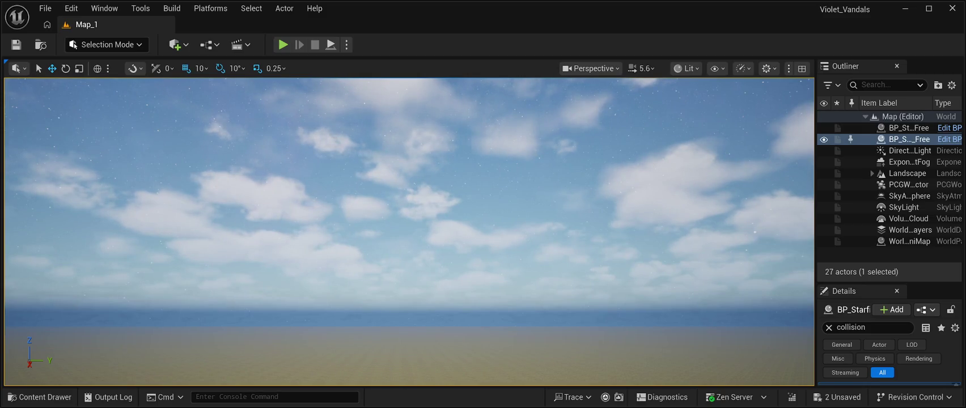
- Bring up the Content Drawer at RuinedCrypt, listing its seven subfolders from Audio to Foliage
{"action": "key", "text": "ctrl+space"}
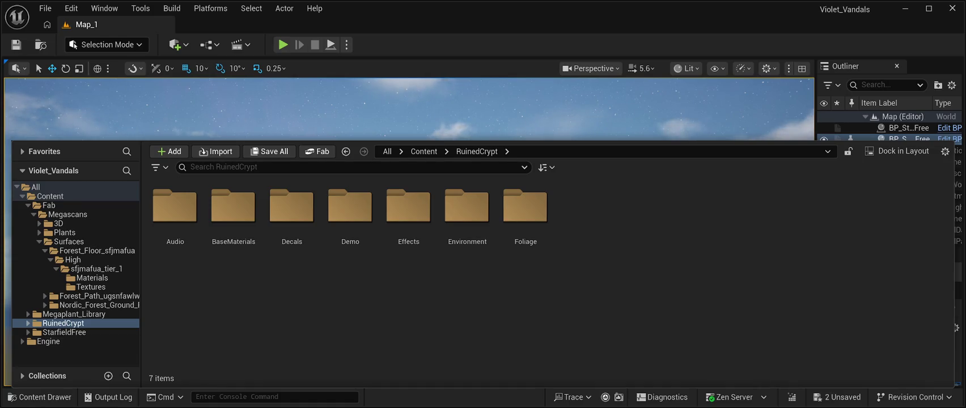
- Expand RuinedCrypt > Audio and preview the swamp ambience sound wave in Ambient_01
{"action": "double_click", "coordinate": [57, 323]}
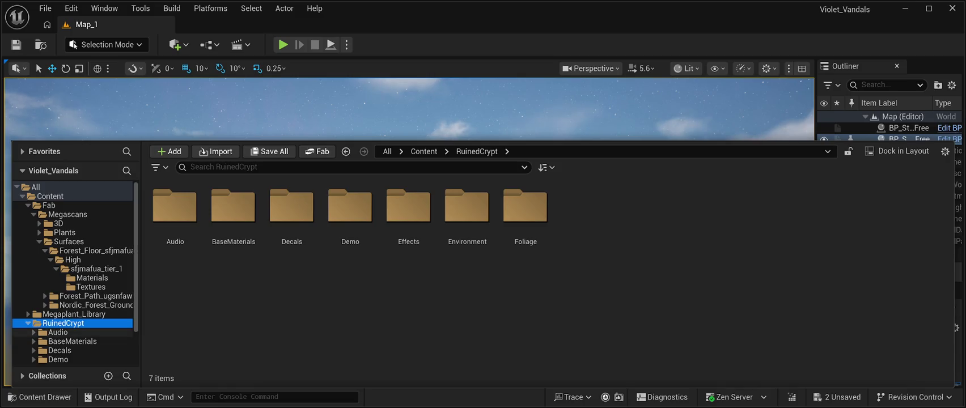
{"action": "left_click", "coordinate": [34, 333]}
{"action": "scroll", "coordinate": [74, 284], "scroll_direction": "down", "scroll_amount": 2}
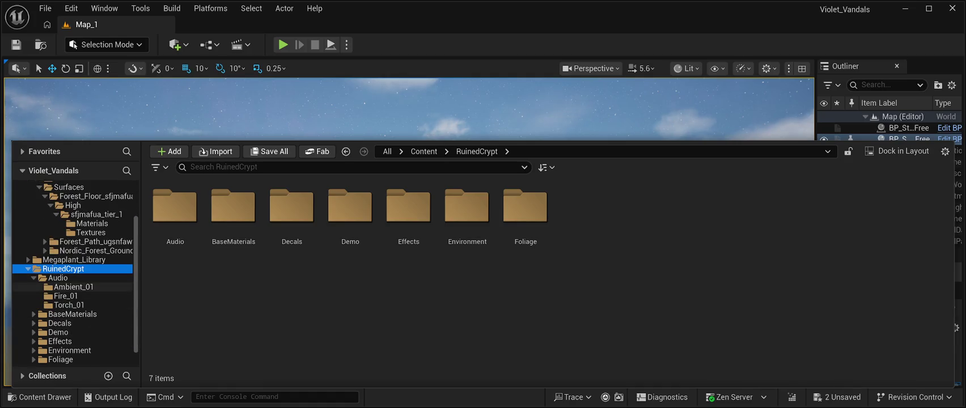
{"action": "left_click", "coordinate": [73, 287]}
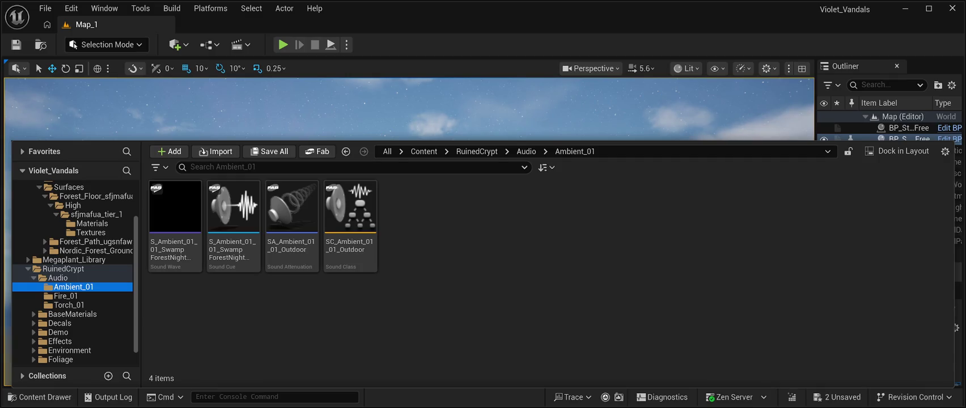
{"action": "left_click", "coordinate": [174, 207]}
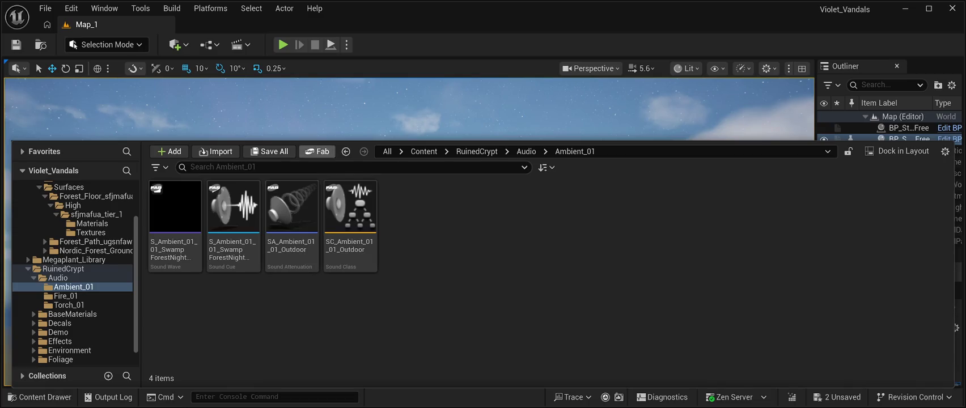
{"action": "mouse_move", "coordinate": [175, 207]}
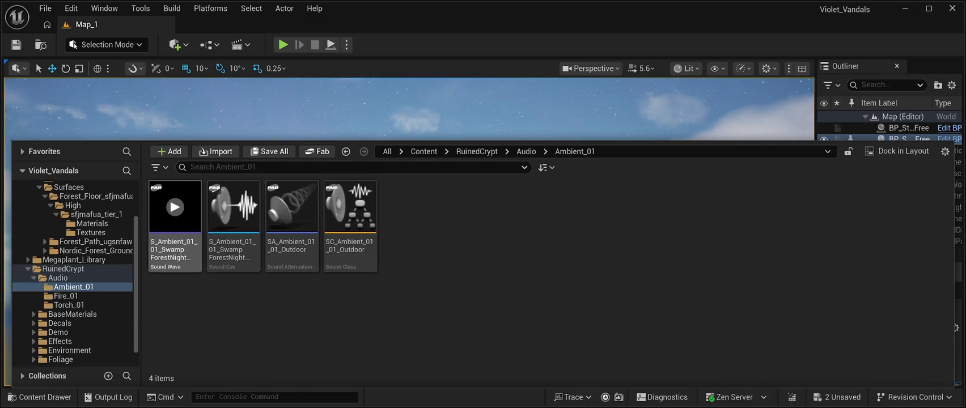
{"action": "mouse_move", "coordinate": [233, 207]}
{"action": "left_click", "coordinate": [175, 250]}
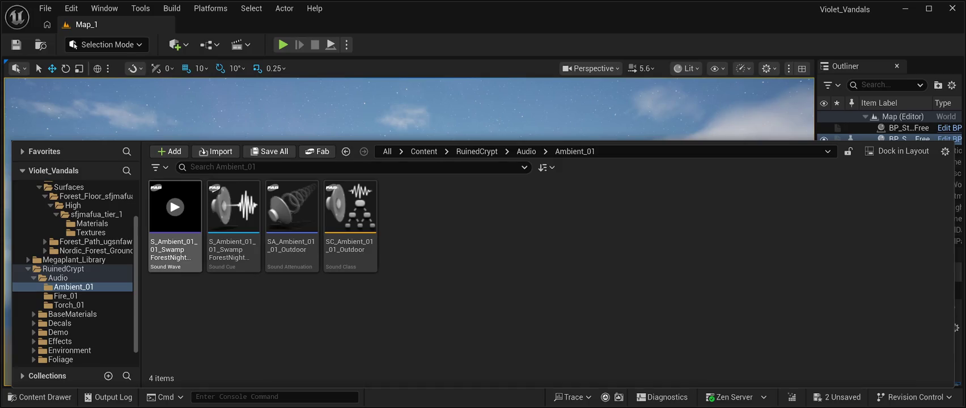
- Look into Fire_01, then play the torch loop sound wave in Torch_01
{"action": "left_click", "coordinate": [65, 295]}
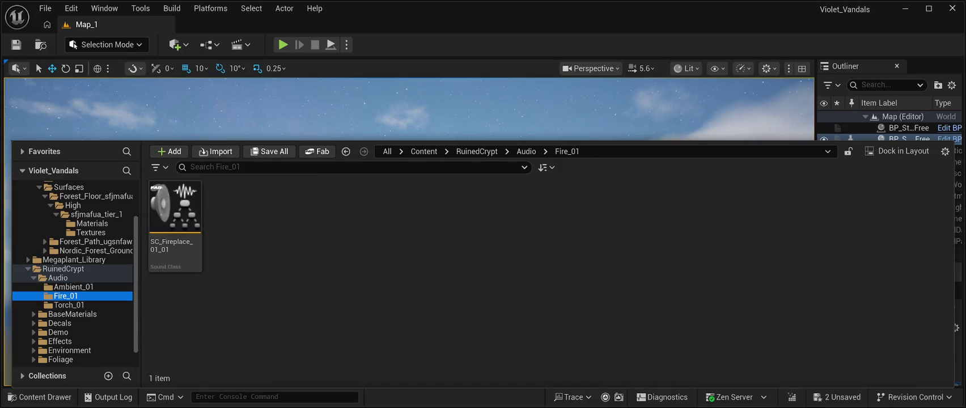
{"action": "left_click", "coordinate": [68, 305]}
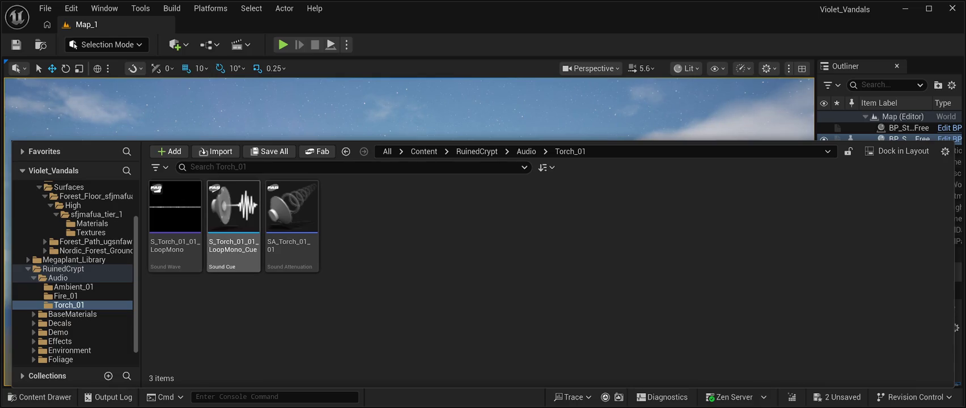
{"action": "left_click", "coordinate": [176, 207]}
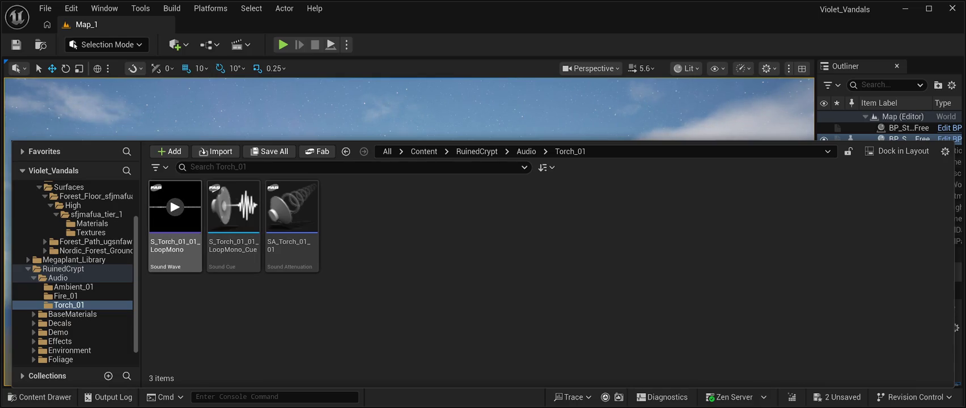
- Replay the Ambient_01 swamp ambience wave and swamp sound cue, then move to BaseMaterials
{"action": "left_click", "coordinate": [73, 287]}
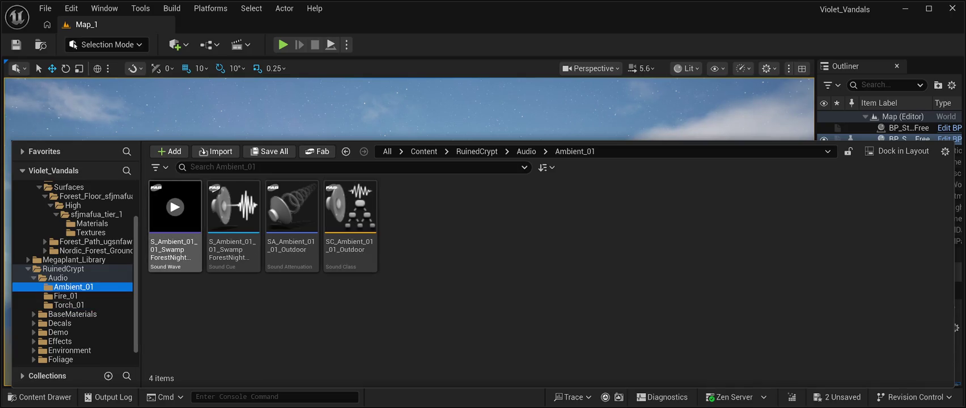
{"action": "left_click", "coordinate": [175, 207]}
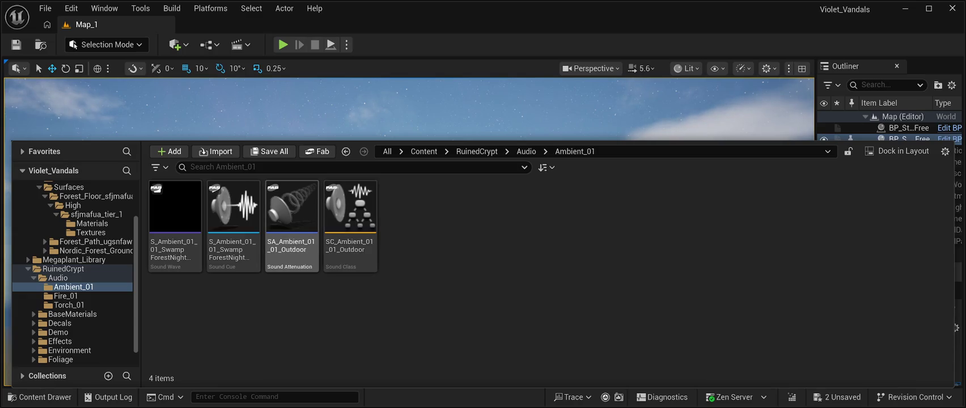
{"action": "left_click", "coordinate": [234, 207]}
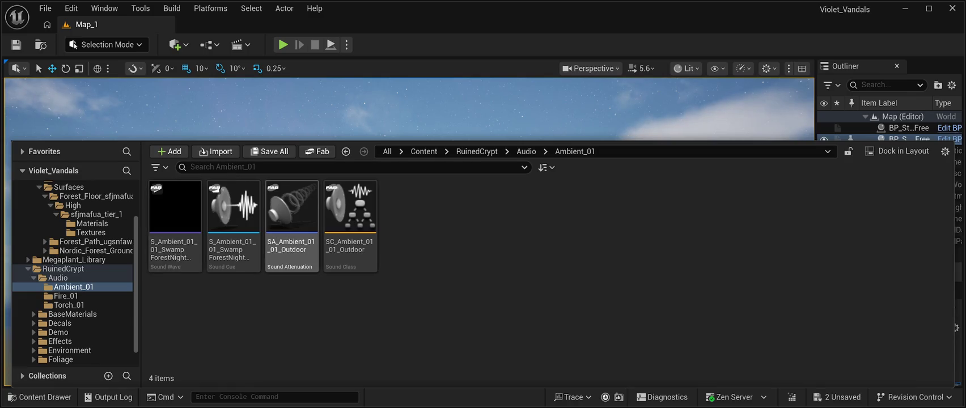
{"action": "left_click", "coordinate": [233, 207]}
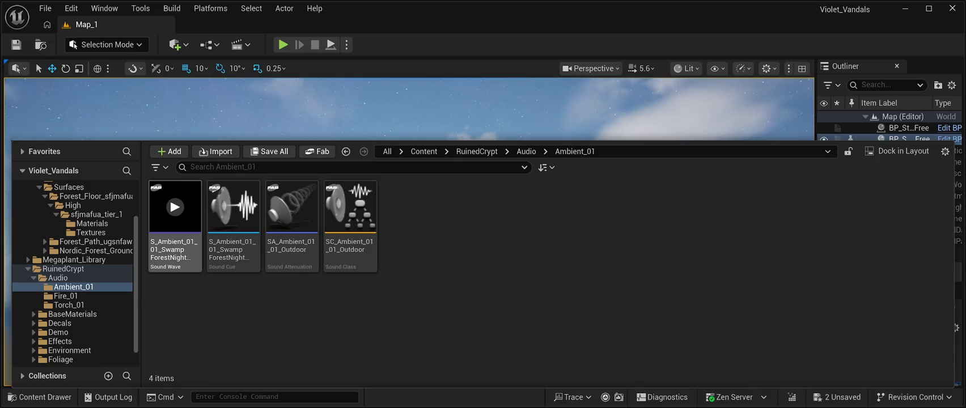
{"action": "mouse_move", "coordinate": [233, 207]}
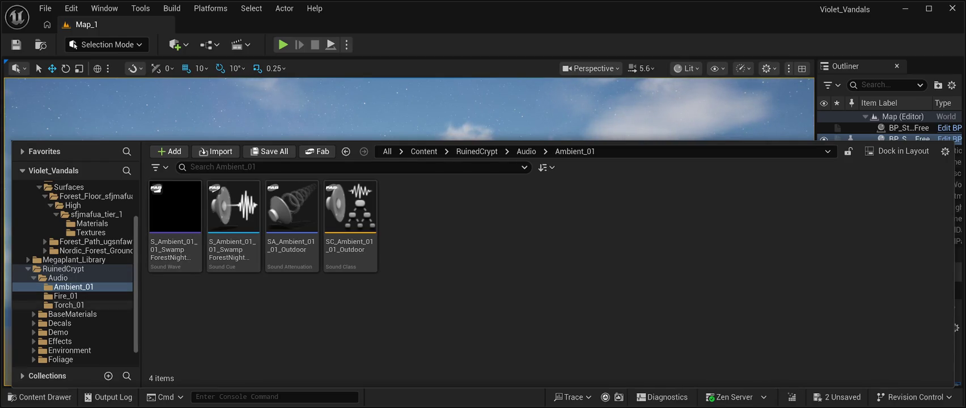
{"action": "left_click", "coordinate": [175, 207]}
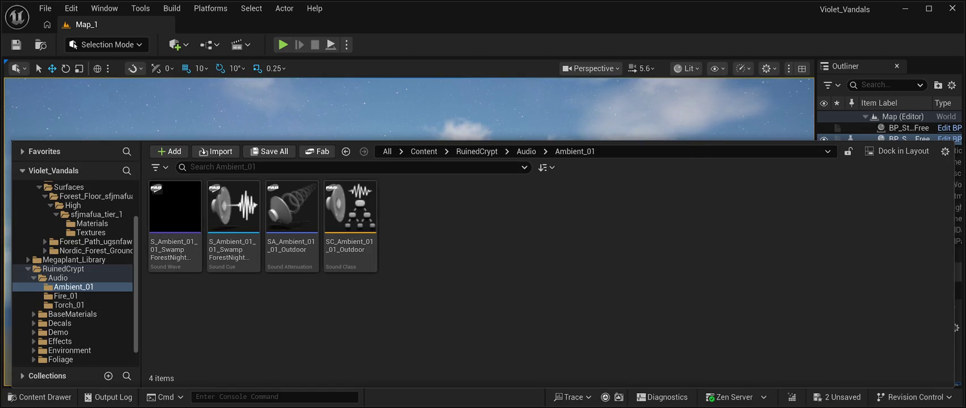
{"action": "left_click", "coordinate": [73, 315]}
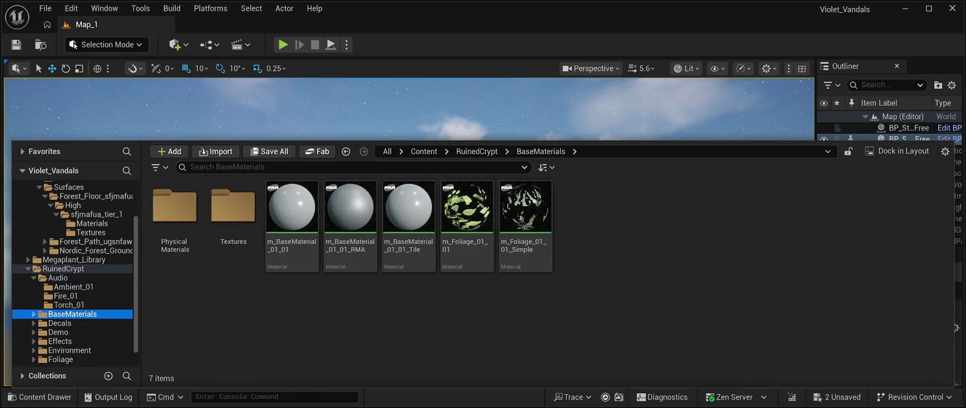
- Browse BaseMaterials' PhysicalMaterials and Textures folders, then open the Demo folder
{"action": "double_click", "coordinate": [175, 210]}
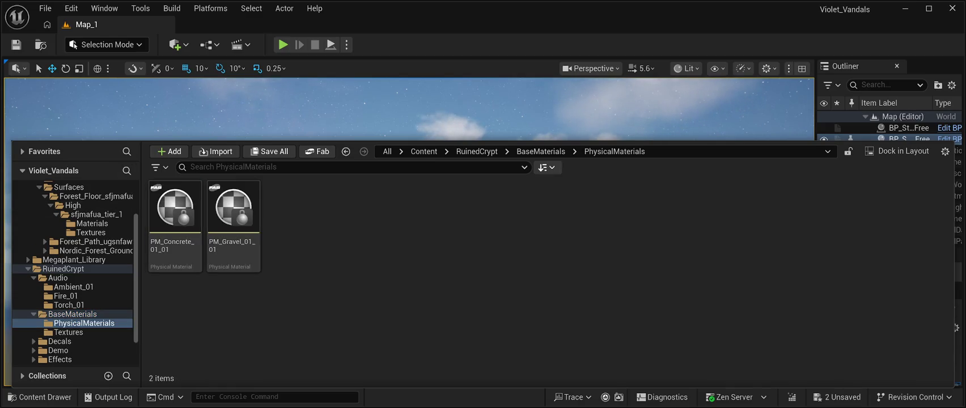
{"action": "left_click", "coordinate": [541, 151]}
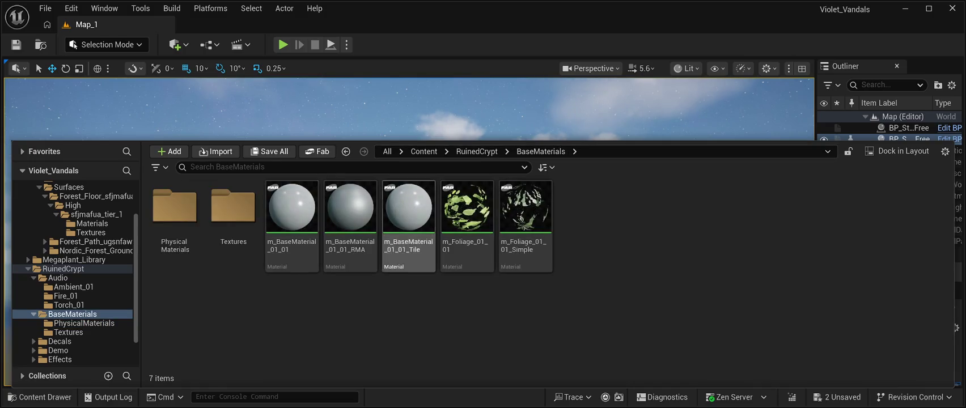
{"action": "double_click", "coordinate": [233, 209]}
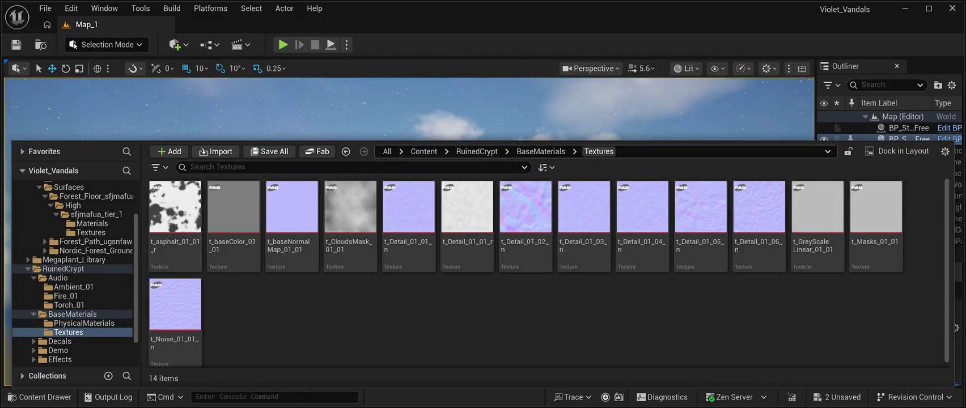
{"action": "left_click", "coordinate": [541, 151]}
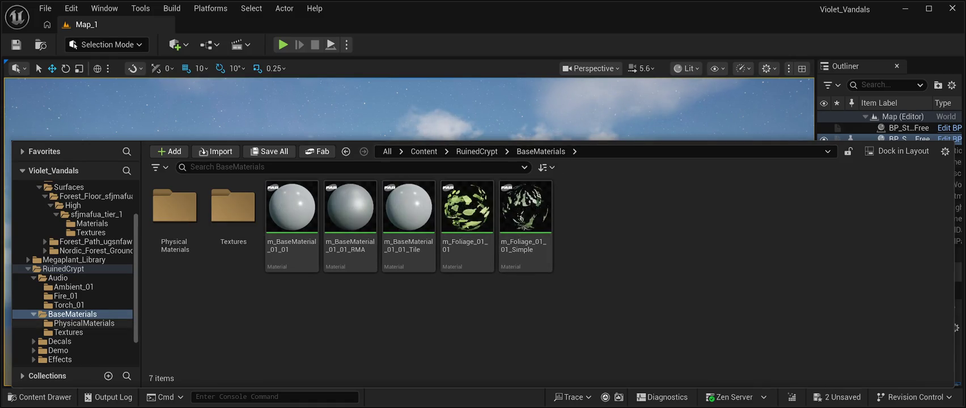
{"action": "left_click", "coordinate": [84, 324]}
{"action": "left_click", "coordinate": [68, 332]}
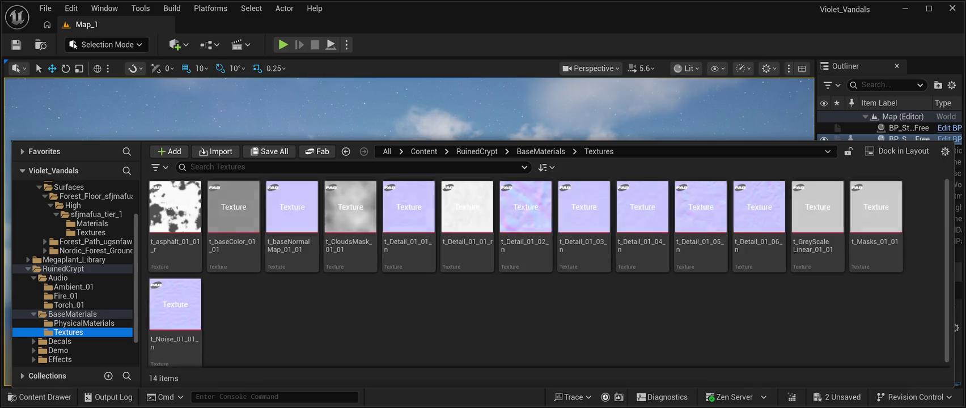
{"action": "left_click", "coordinate": [64, 314]}
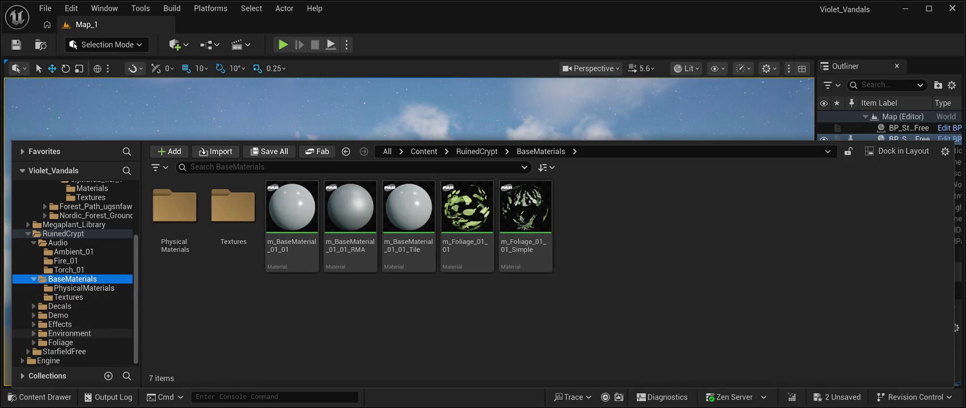
{"action": "left_click", "coordinate": [58, 315]}
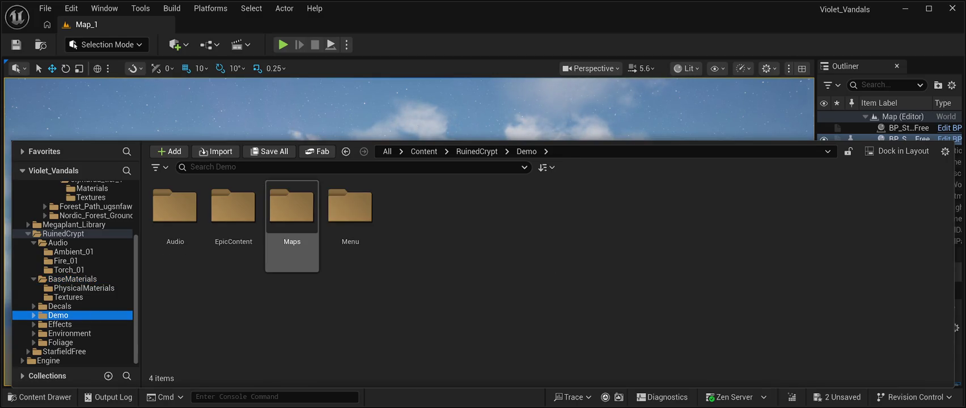
- Browse Demo's Audio, Reverbs, EpicContent and Maps folders
{"action": "double_click", "coordinate": [175, 210]}
{"action": "double_click", "coordinate": [175, 210]}
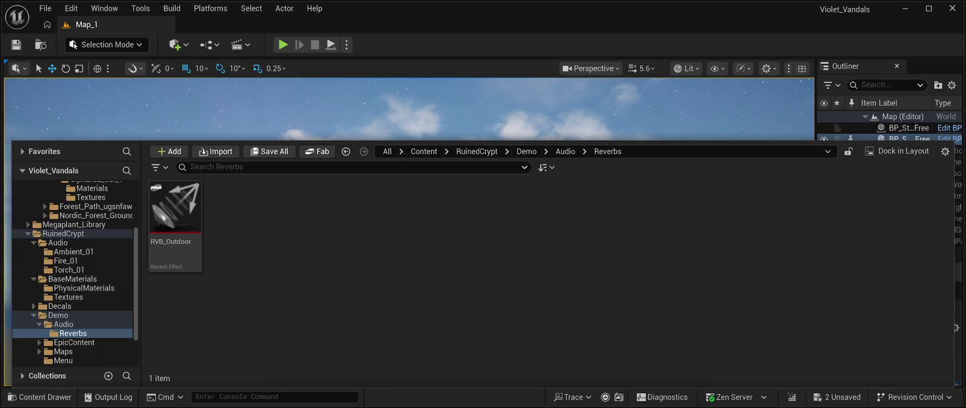
{"action": "left_click", "coordinate": [565, 152]}
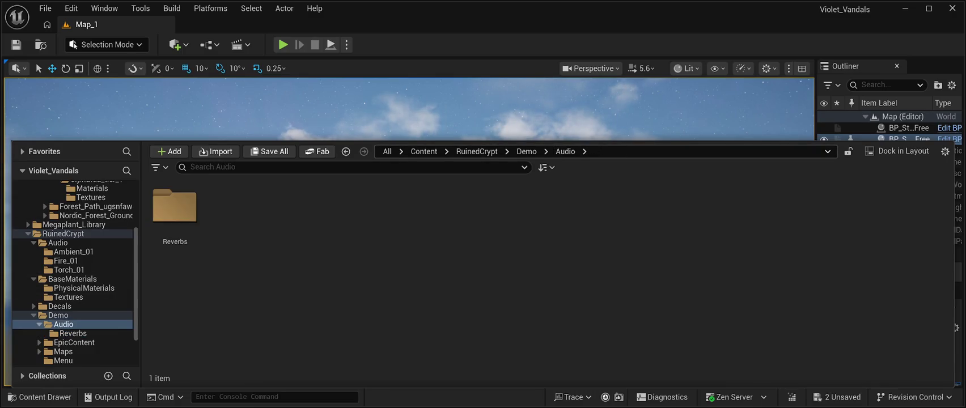
{"action": "left_click", "coordinate": [526, 152]}
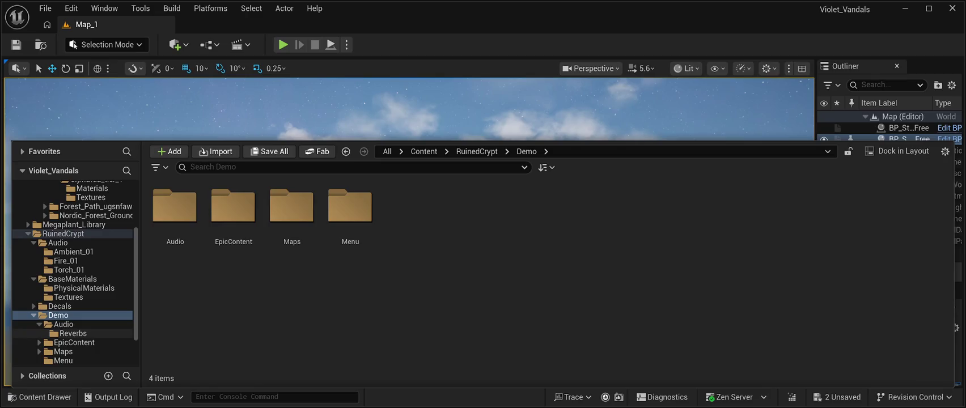
{"action": "left_click", "coordinate": [73, 334]}
{"action": "left_click", "coordinate": [74, 342]}
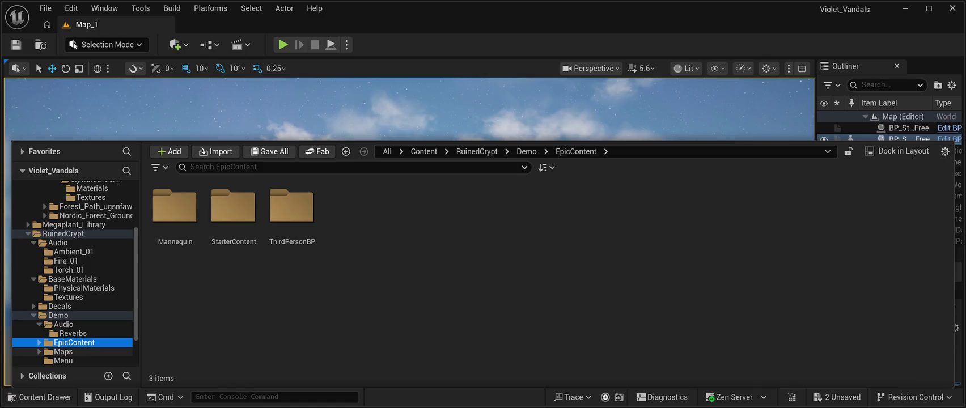
{"action": "left_click", "coordinate": [63, 352]}
{"action": "scroll", "coordinate": [85, 341], "scroll_direction": "down", "scroll_amount": 3}
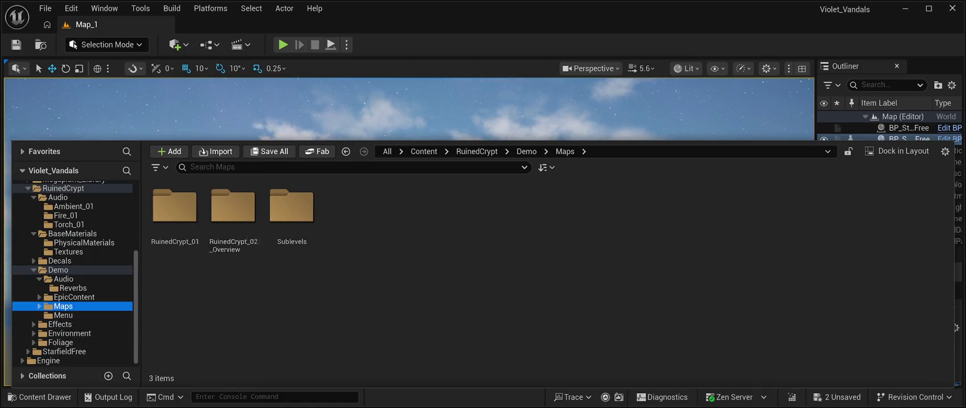
- Open the L_RuinedCrypt_Lighting_01_01_Night level from Maps > Sublevels
{"action": "double_click", "coordinate": [233, 207]}
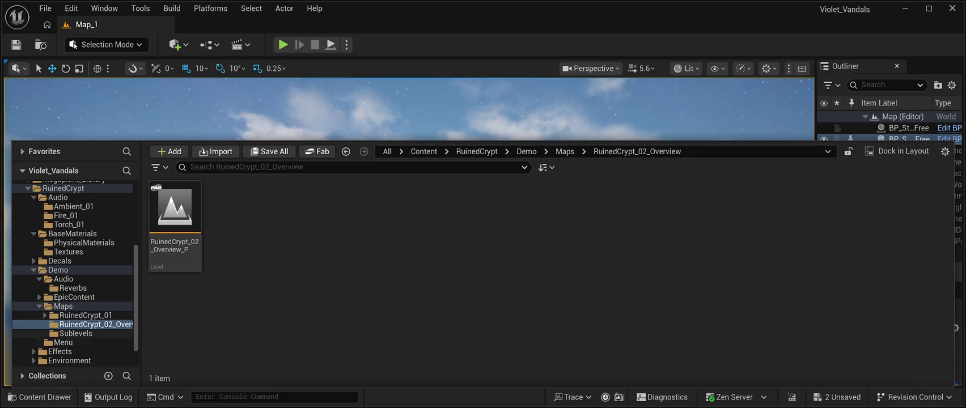
{"action": "left_click", "coordinate": [75, 333]}
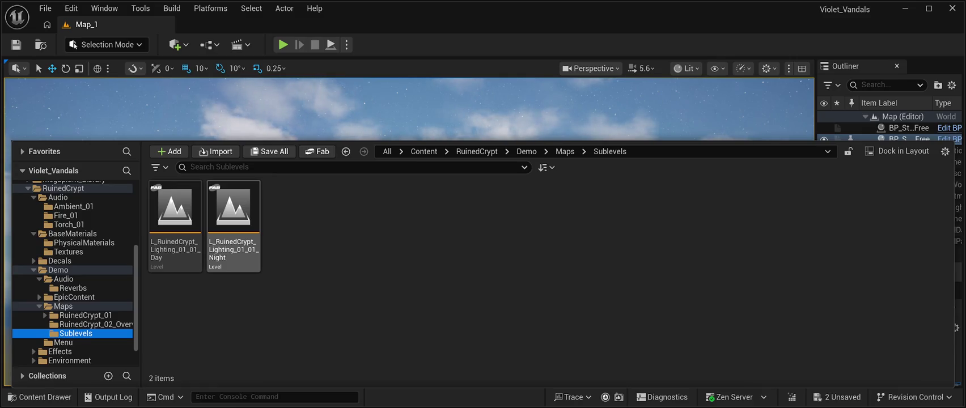
{"action": "left_click", "coordinate": [233, 215]}
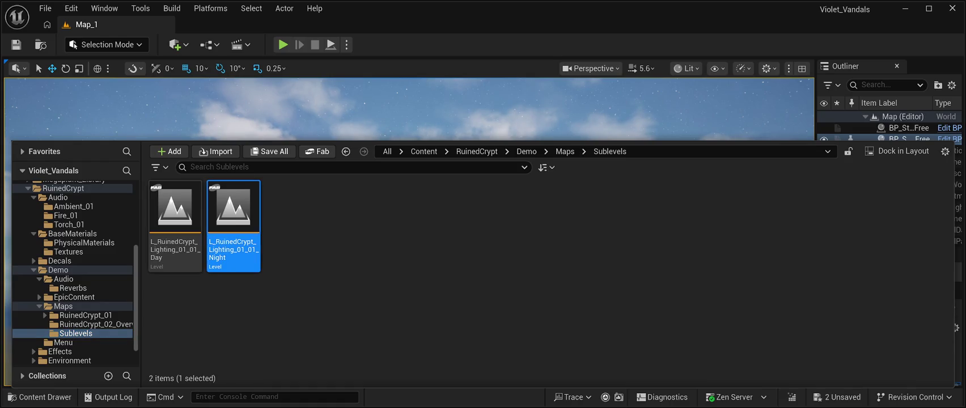
{"action": "key", "text": "Return"}
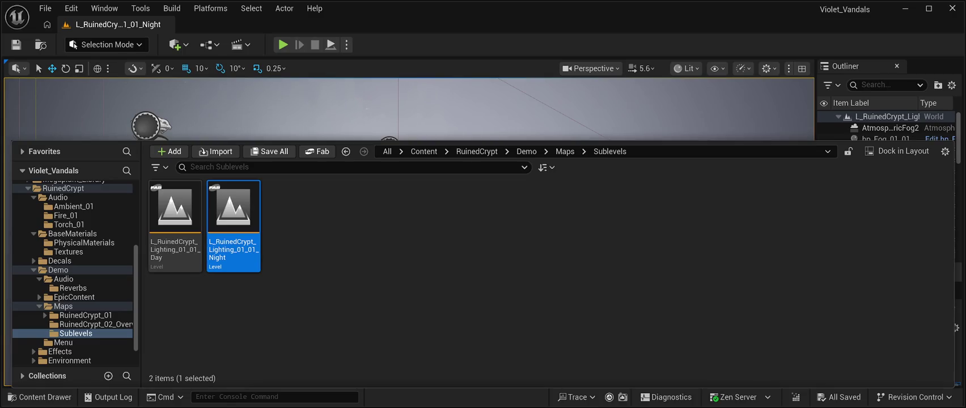
- Hide the Content Drawer, frame the bp_Fog_01_18 fog actor from above, and scroll the Outliner
{"action": "left_click", "coordinate": [40, 397]}
{"action": "key", "text": "f"}
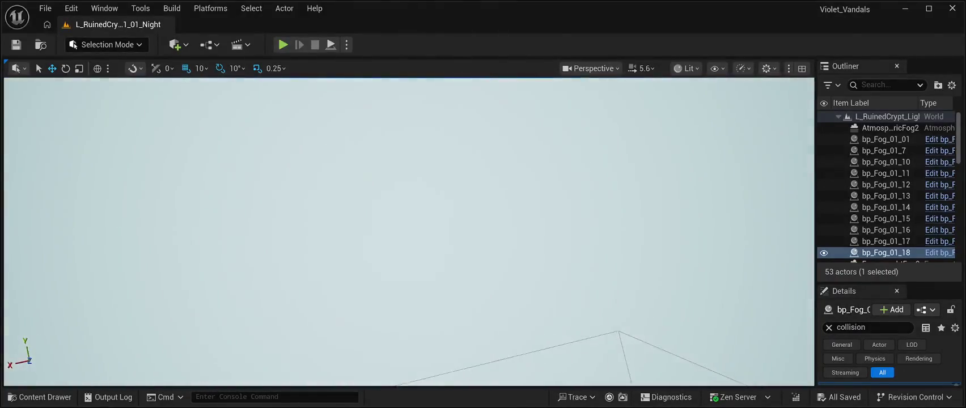
{"action": "key", "text": "f"}
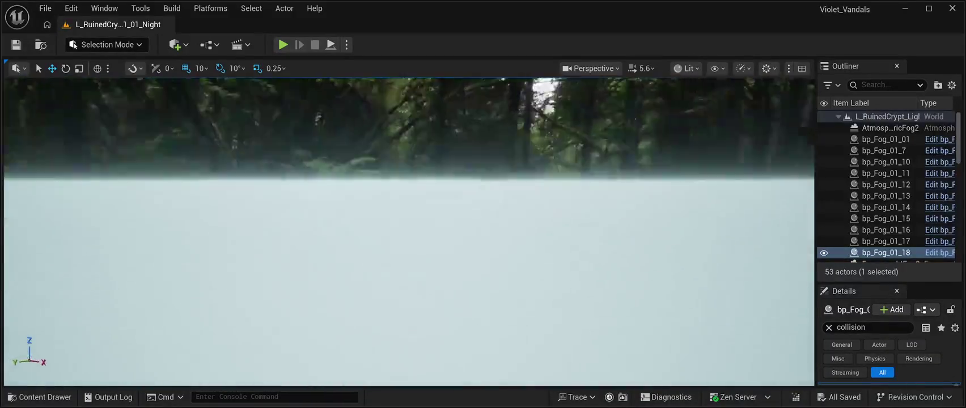
{"action": "key", "text": "f"}
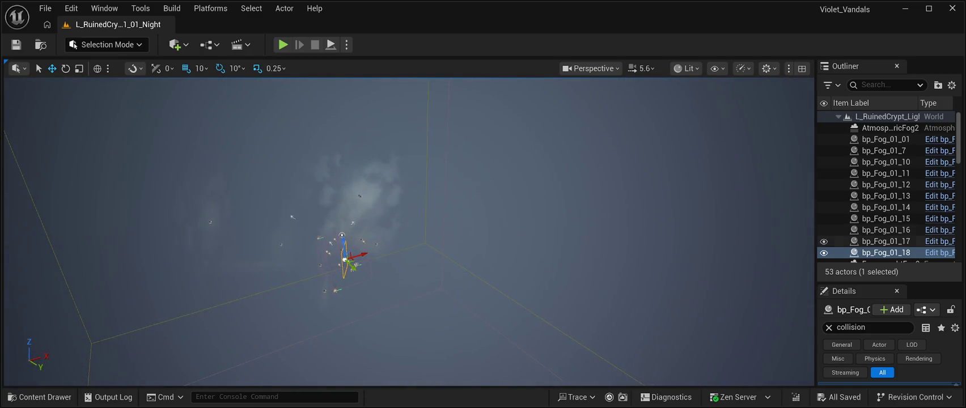
{"action": "scroll", "coordinate": [884, 219], "scroll_direction": "down", "scroll_amount": 5}
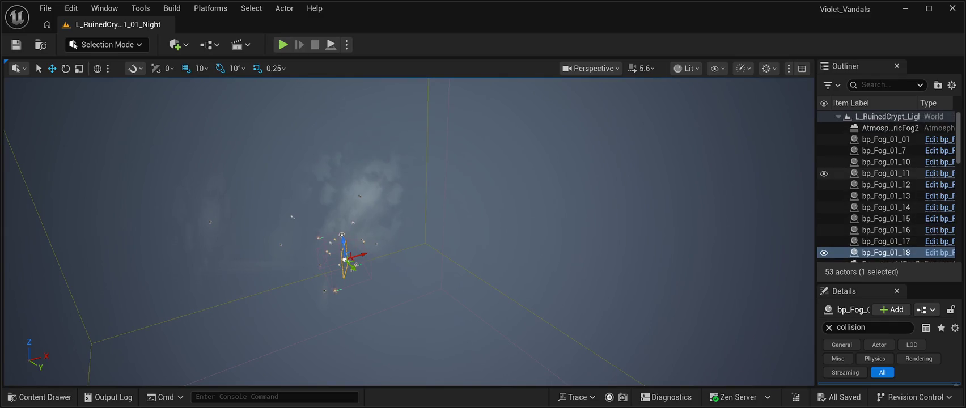
{"action": "scroll", "coordinate": [884, 189], "scroll_direction": "down", "scroll_amount": 3}
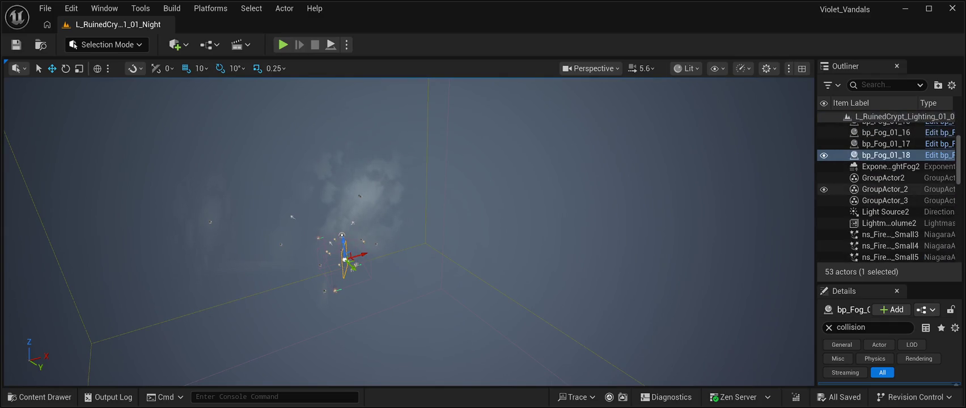
{"action": "scroll", "coordinate": [885, 227], "scroll_direction": "down", "scroll_amount": 10}
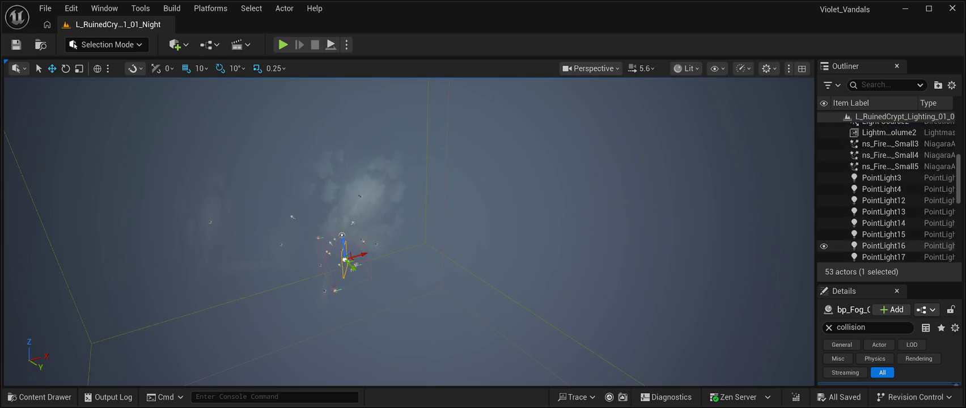
{"action": "scroll", "coordinate": [884, 243], "scroll_direction": "down", "scroll_amount": 10}
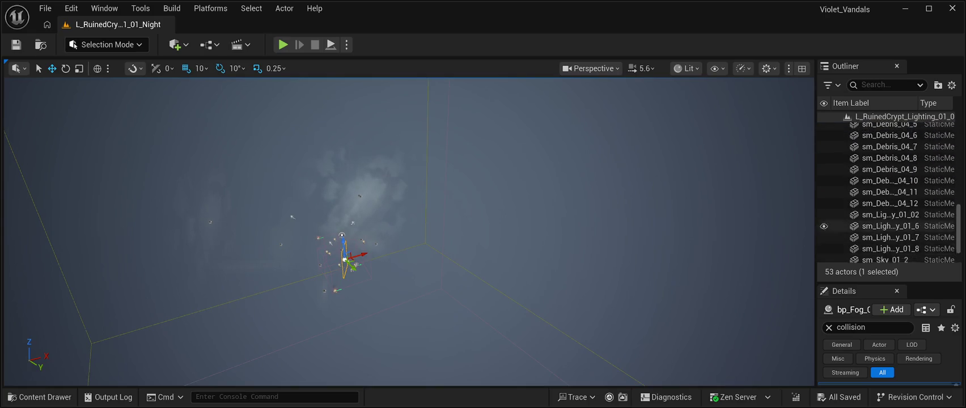
{"action": "scroll", "coordinate": [884, 244], "scroll_direction": "up", "scroll_amount": 15}
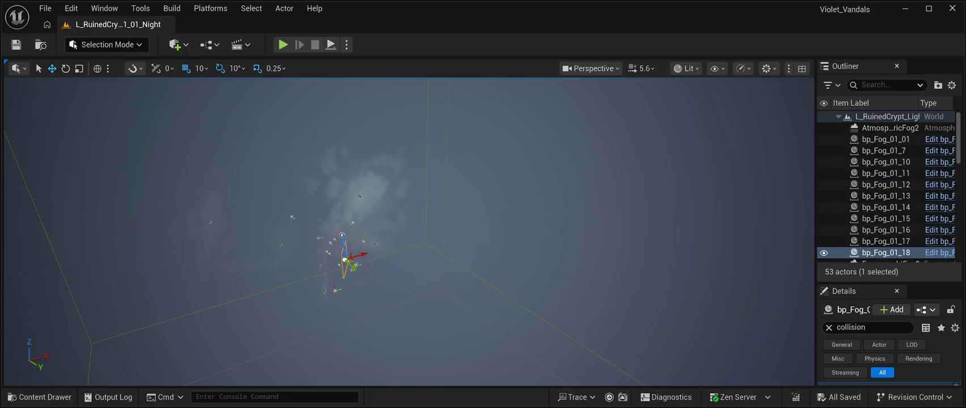
- Play-test the Night level twice with Alt+P, ejecting with F8 once, then stop
{"action": "key", "text": "alt+p"}
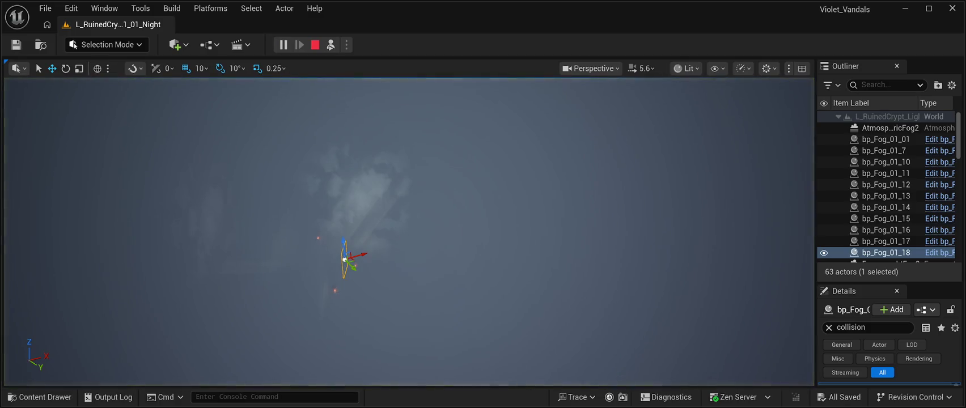
{"action": "key", "text": "F8"}
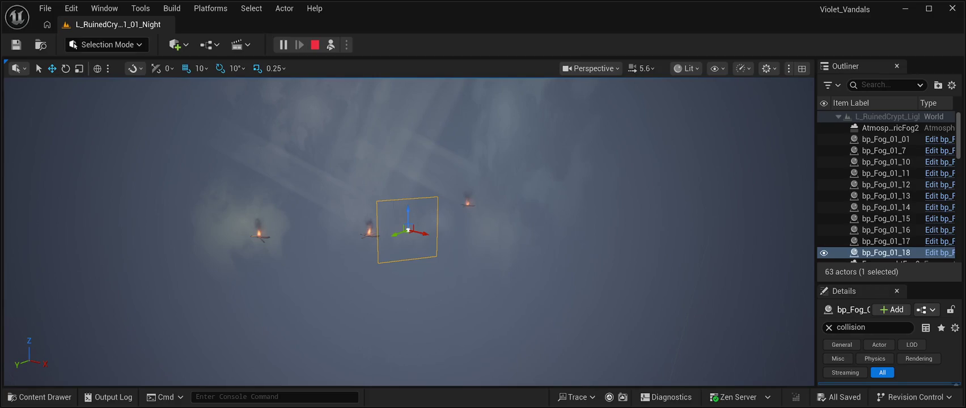
{"action": "key", "text": "Escape"}
{"action": "key", "text": "alt+p"}
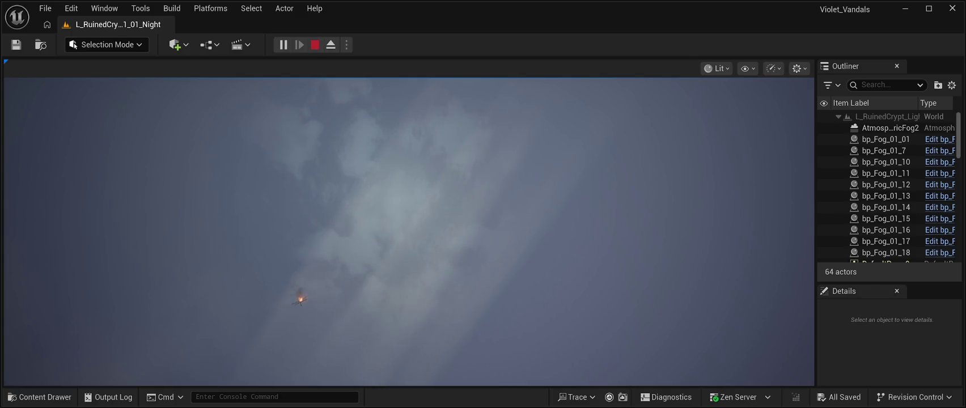
{"action": "key", "text": "Escape"}
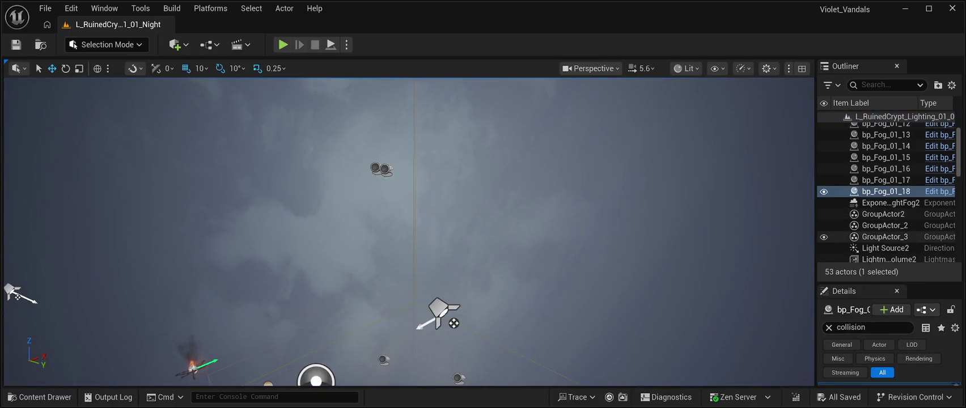
- Select sm_Sky_01_2 in the Outliner and frame the viewport on it
{"action": "scroll", "coordinate": [885, 227], "scroll_direction": "down", "scroll_amount": 2}
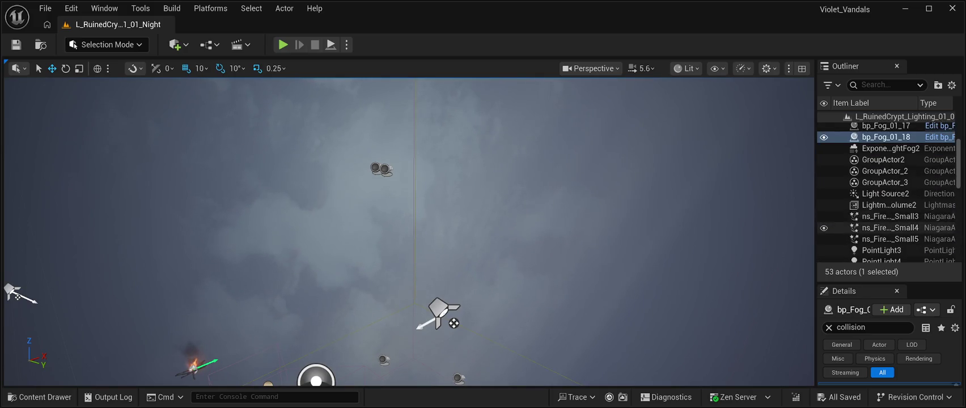
{"action": "scroll", "coordinate": [884, 209], "scroll_direction": "down", "scroll_amount": 10}
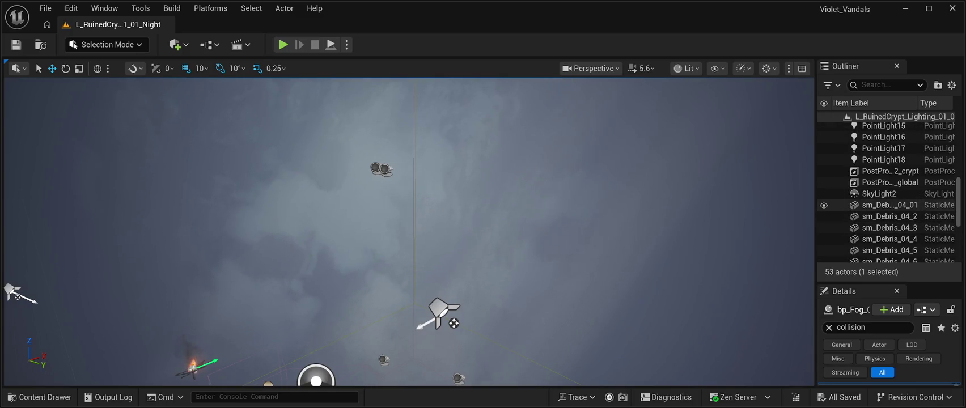
{"action": "left_click", "coordinate": [889, 205], "text": "ctrl"}
{"action": "left_click", "coordinate": [889, 239], "text": "ctrl+shift"}
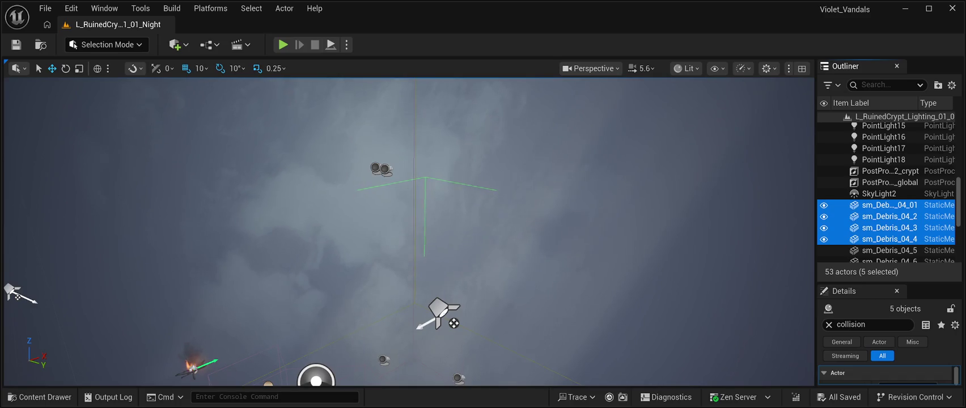
{"action": "scroll", "coordinate": [885, 193], "scroll_direction": "down", "scroll_amount": 5}
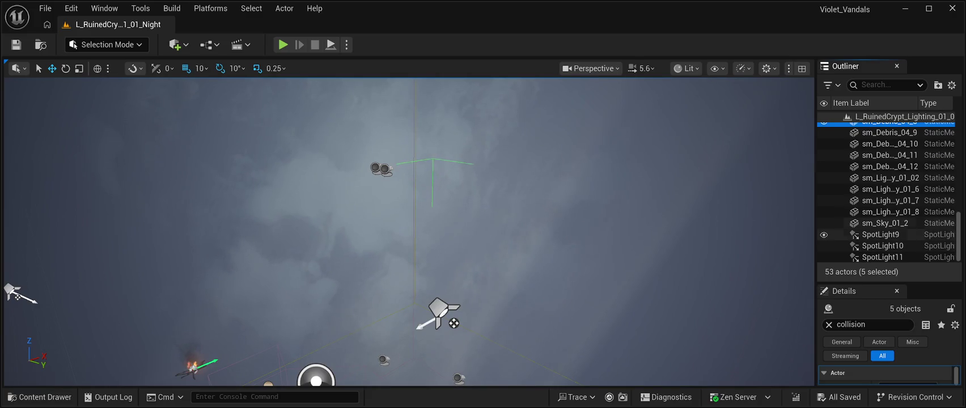
{"action": "left_click", "coordinate": [884, 223]}
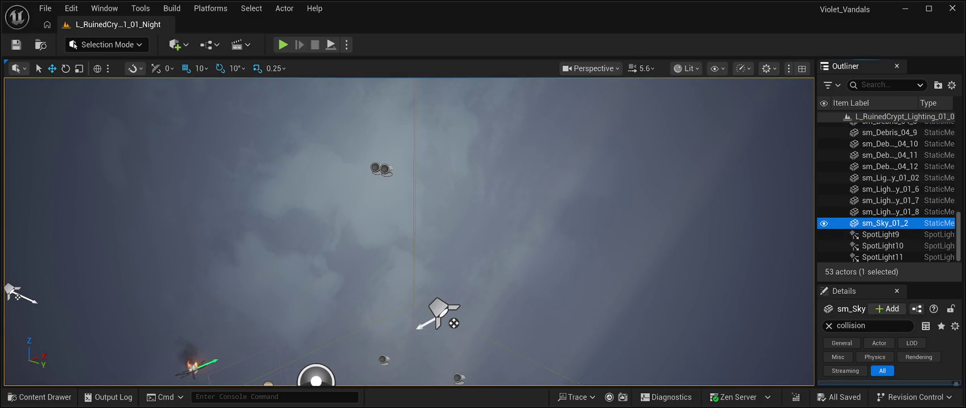
{"action": "key", "text": "f"}
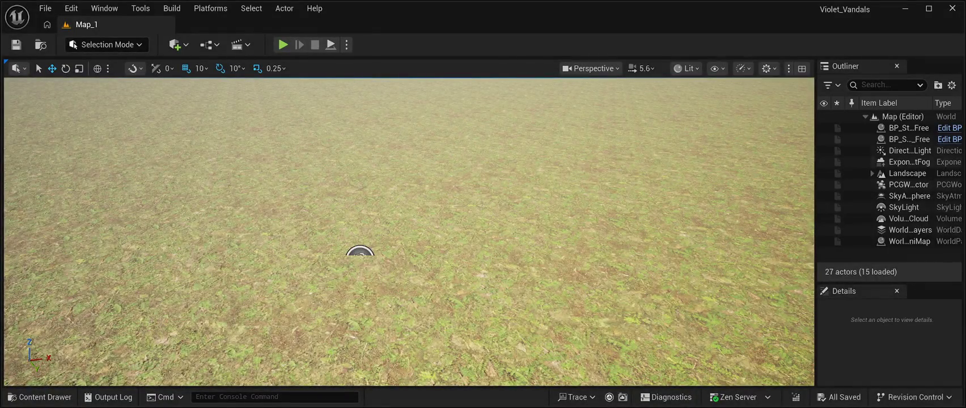
- On Map_1, select ExponentialHeightFog and open the Content Drawer at Demo's Sublevels folder
{"action": "left_click", "coordinate": [907, 173]}
{"action": "left_click", "coordinate": [910, 162]}
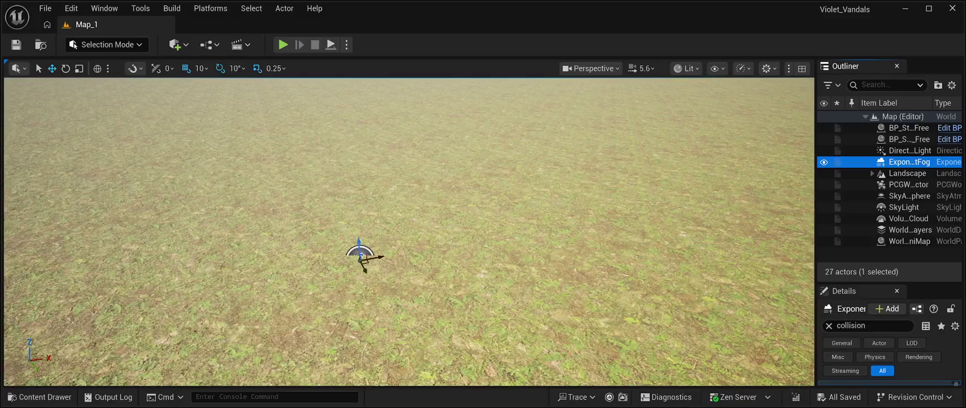
{"action": "key", "text": "ctrl+space"}
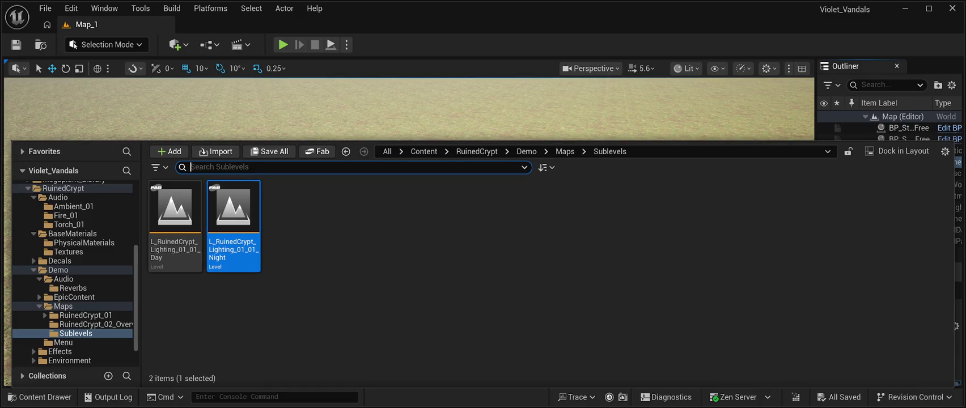
- Browse the Maps overview folders, EpicContent, Reverbs and the Demo folder in the tree
{"action": "left_click", "coordinate": [93, 324]}
{"action": "left_click", "coordinate": [85, 315]}
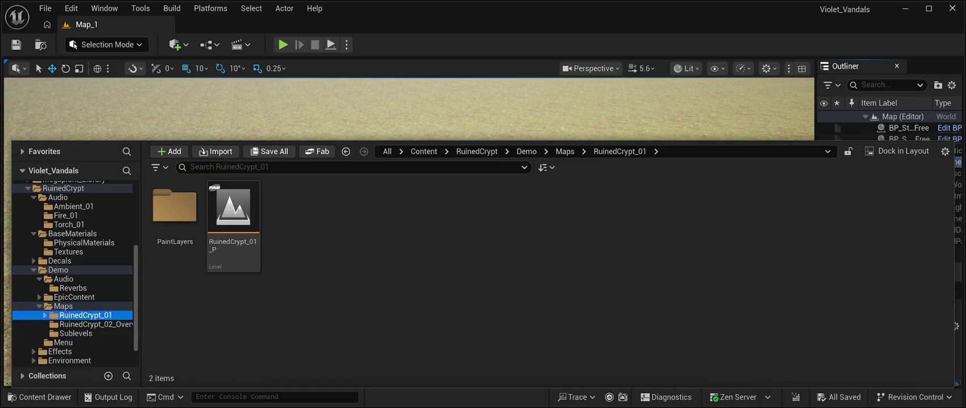
{"action": "left_click", "coordinate": [63, 306]}
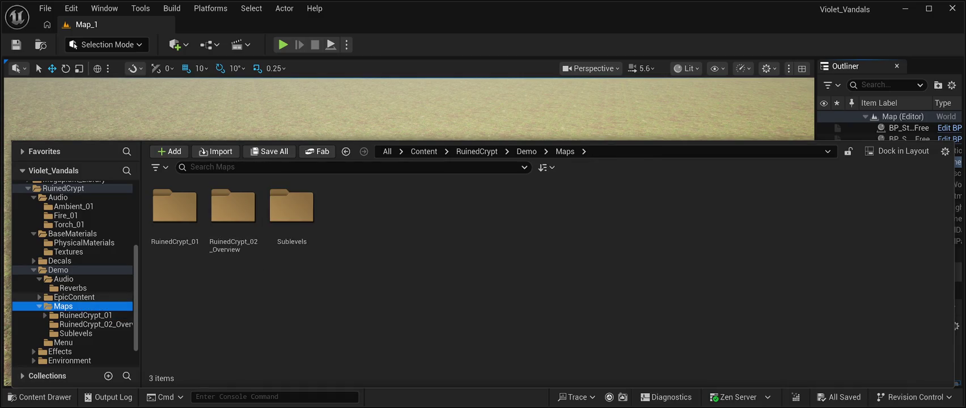
{"action": "left_click", "coordinate": [74, 297]}
{"action": "left_click", "coordinate": [73, 288]}
{"action": "left_click", "coordinate": [58, 270]}
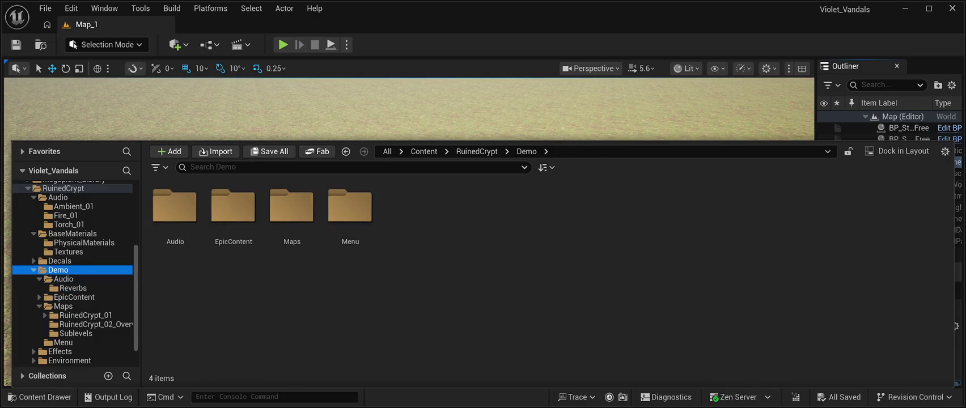
- Browse BaseMaterials, PhysicalMaterials, Torch_01 audio and the top RuinedCrypt folder
{"action": "left_click", "coordinate": [68, 252]}
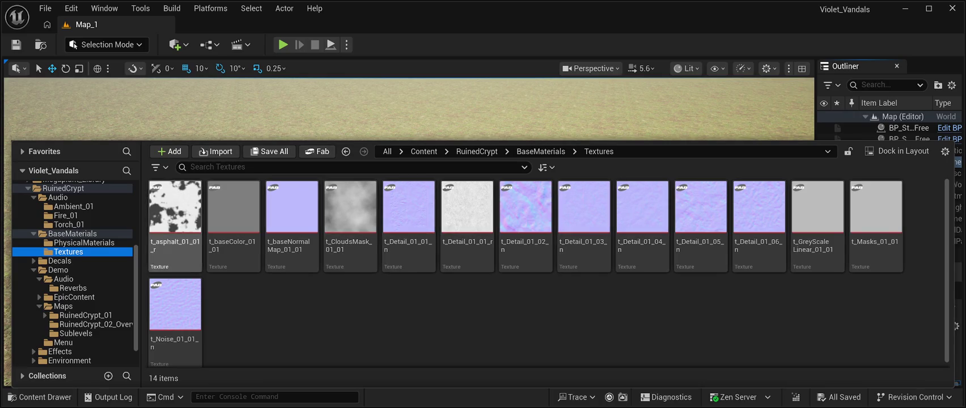
{"action": "left_click", "coordinate": [84, 242]}
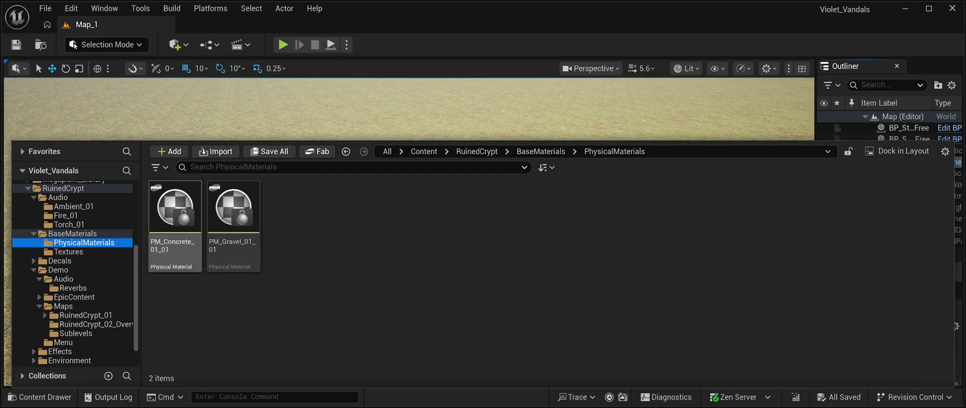
{"action": "scroll", "coordinate": [108, 252], "scroll_direction": "up", "scroll_amount": 2}
{"action": "left_click", "coordinate": [72, 270]}
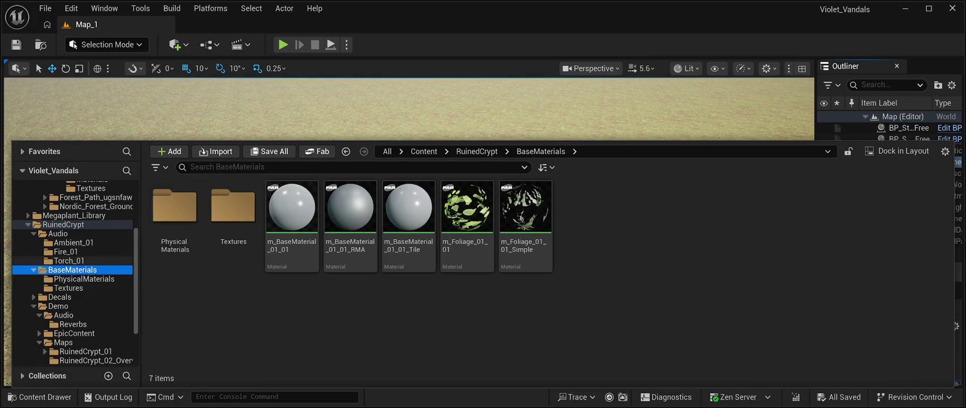
{"action": "left_click", "coordinate": [69, 261]}
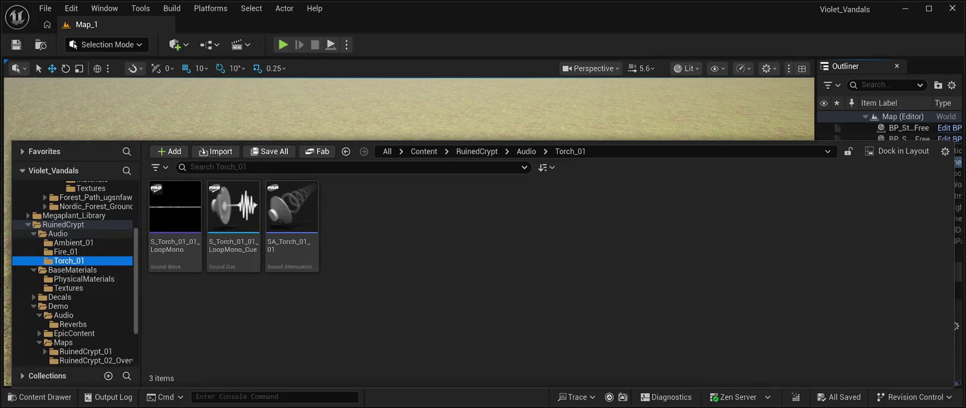
{"action": "left_click", "coordinate": [57, 234]}
{"action": "left_click", "coordinate": [63, 224]}
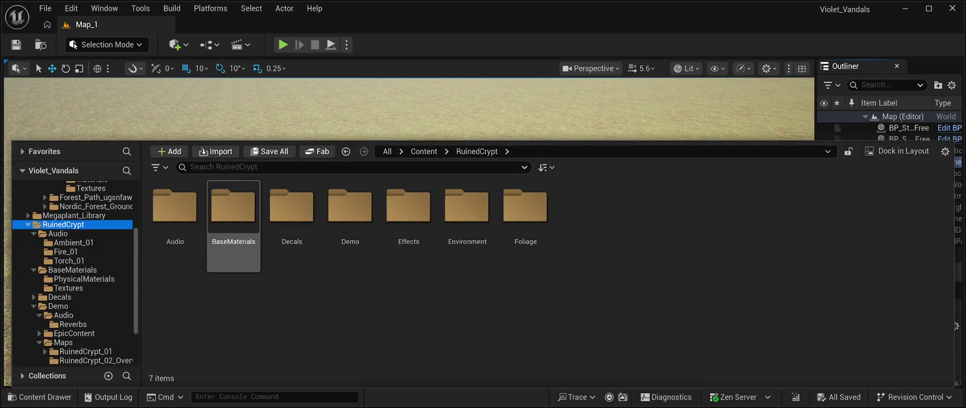
- Open BaseMaterials > Textures, select t_asphalt_01_01_r, and close the Content Drawer
{"action": "double_click", "coordinate": [233, 216]}
{"action": "double_click", "coordinate": [233, 216]}
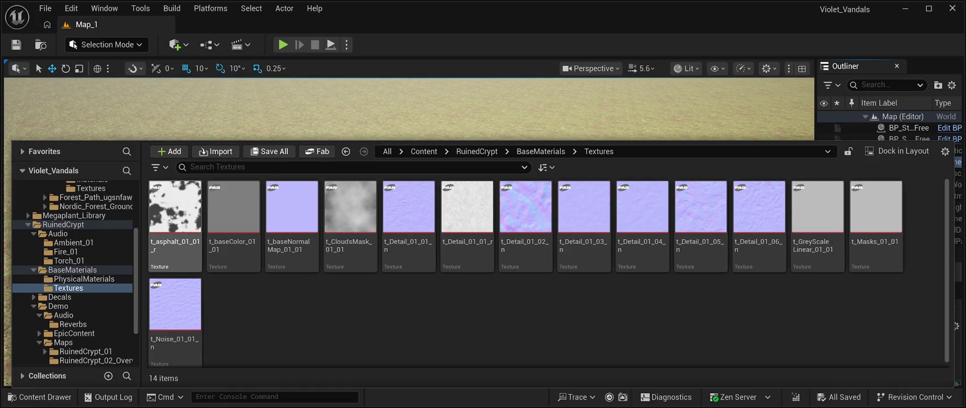
{"action": "left_click", "coordinate": [170, 244]}
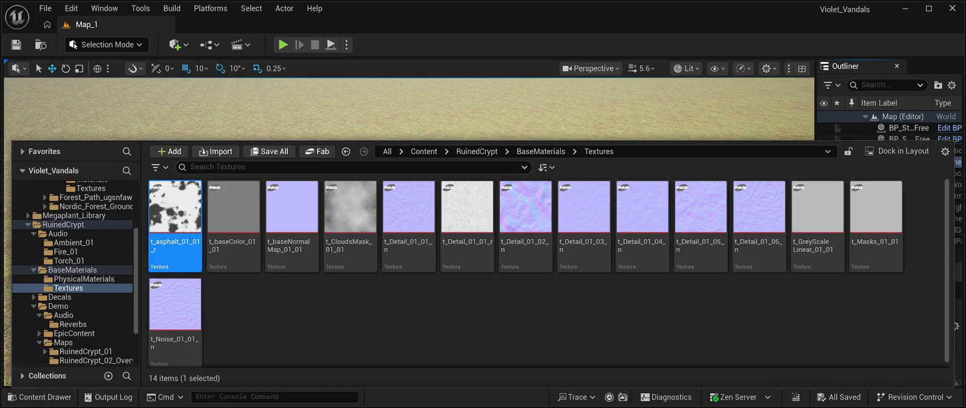
{"action": "key", "text": "ctrl+space"}
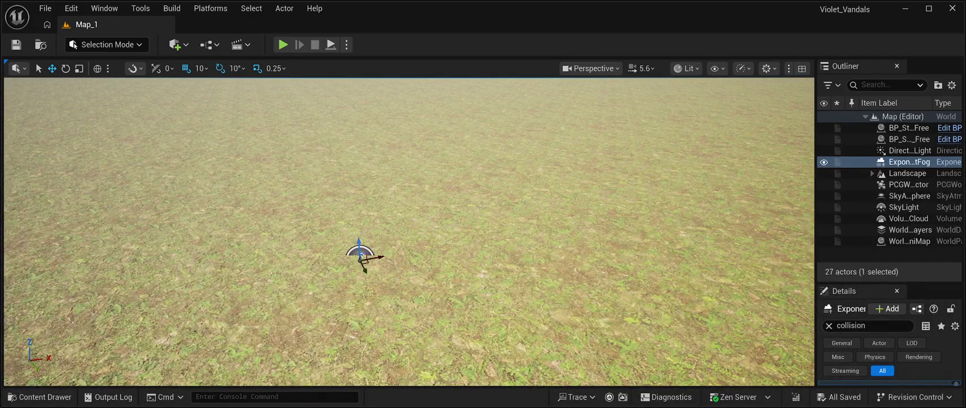
- Bring back the content drawer and open the Puddle_01 folder under Decals
{"action": "key", "text": "ctrl+space"}
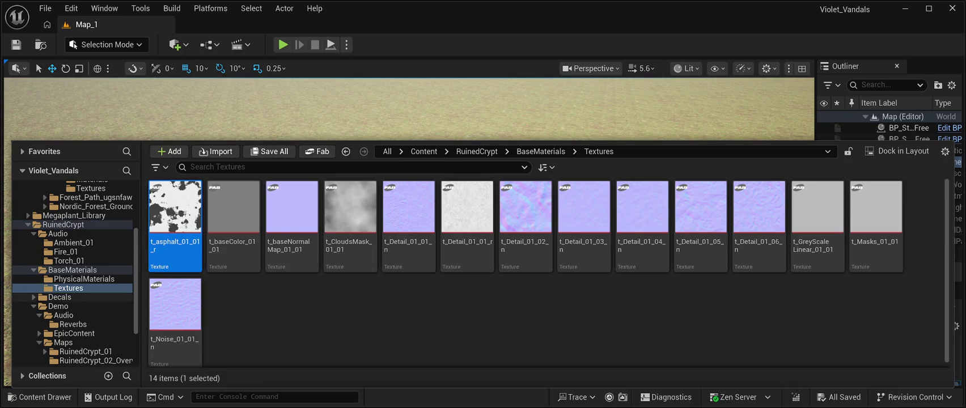
{"action": "left_click", "coordinate": [59, 298]}
{"action": "double_click", "coordinate": [175, 207]}
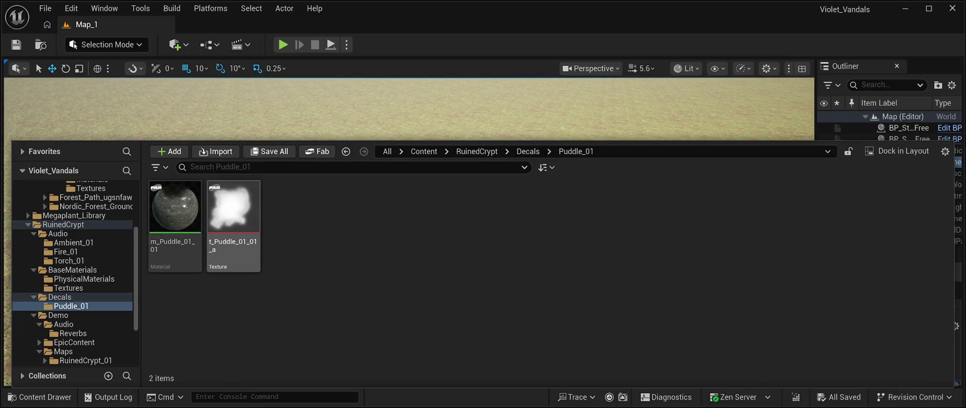
- Browse the Demo folder: Audio, RuinedCrypt_01 and RuinedCrypt_02_Overview maps, Sublevels, and Menu
{"action": "left_click", "coordinate": [58, 315]}
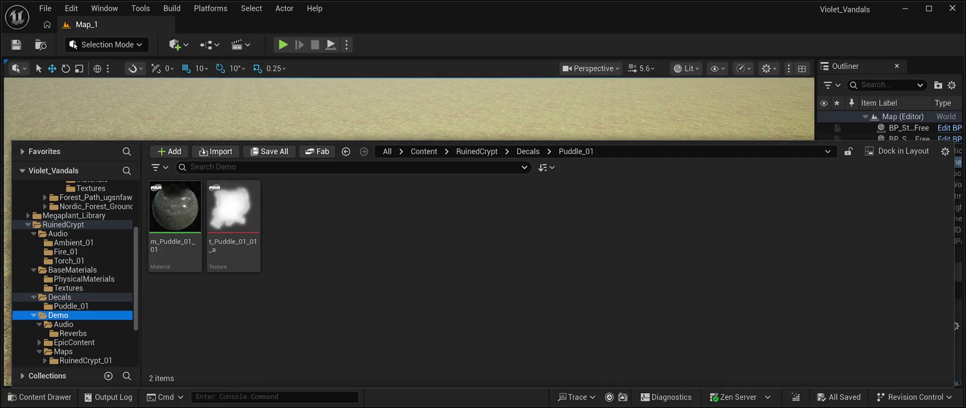
{"action": "left_click", "coordinate": [64, 325]}
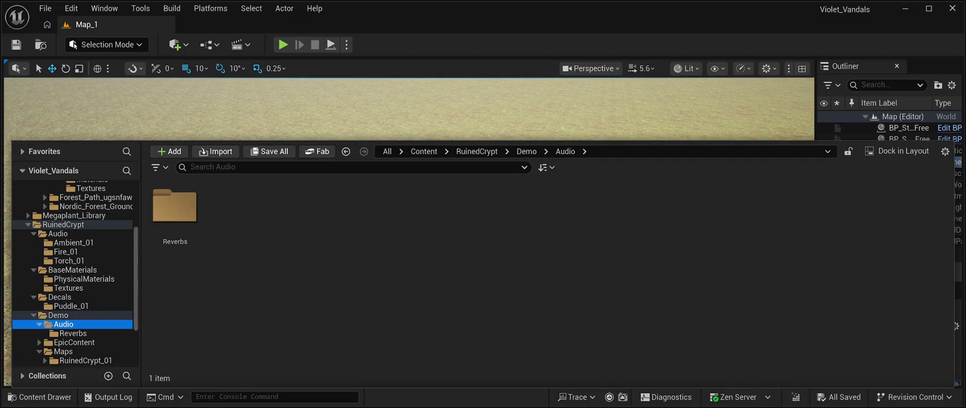
{"action": "scroll", "coordinate": [74, 272], "scroll_direction": "down", "scroll_amount": 3}
{"action": "left_click", "coordinate": [85, 288]}
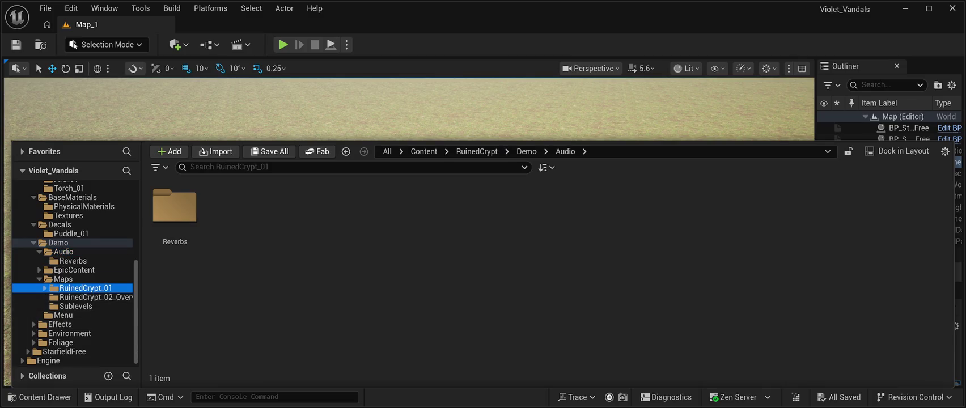
{"action": "left_click", "coordinate": [95, 297]}
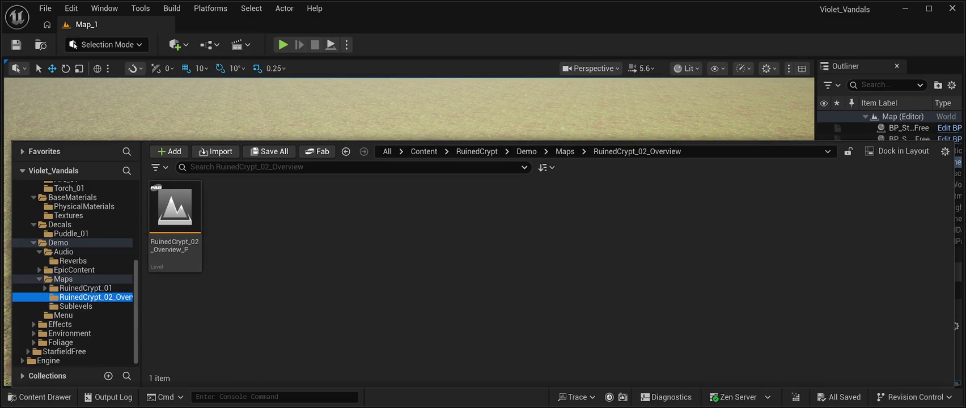
{"action": "left_click", "coordinate": [76, 306]}
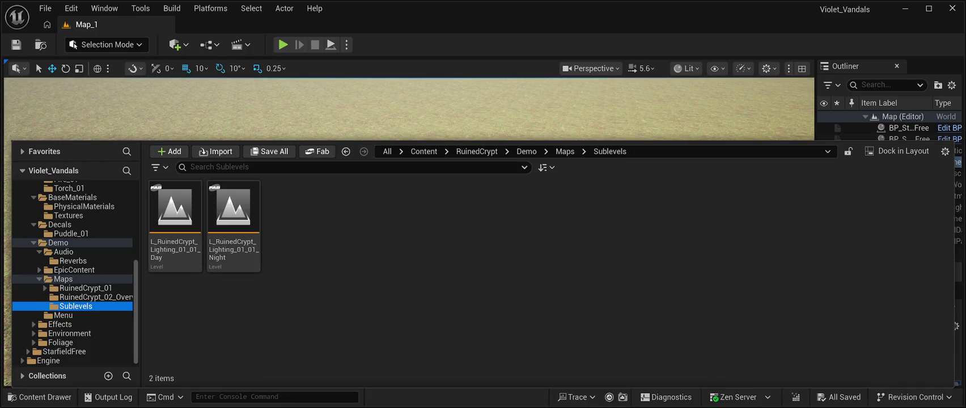
{"action": "left_click", "coordinate": [63, 315]}
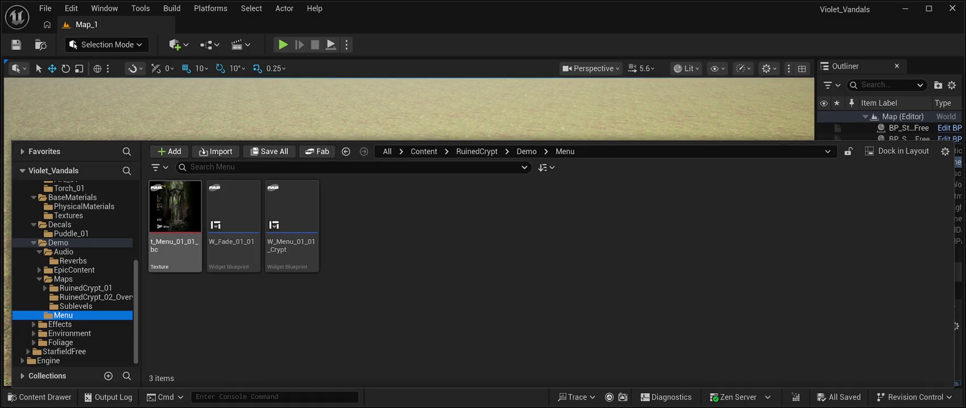
- View Effects folders Interactive Foliage_01, LightRay_01, Mist_01, SpiderWeb_01 and Water_01, then Environment
{"action": "left_click", "coordinate": [60, 324]}
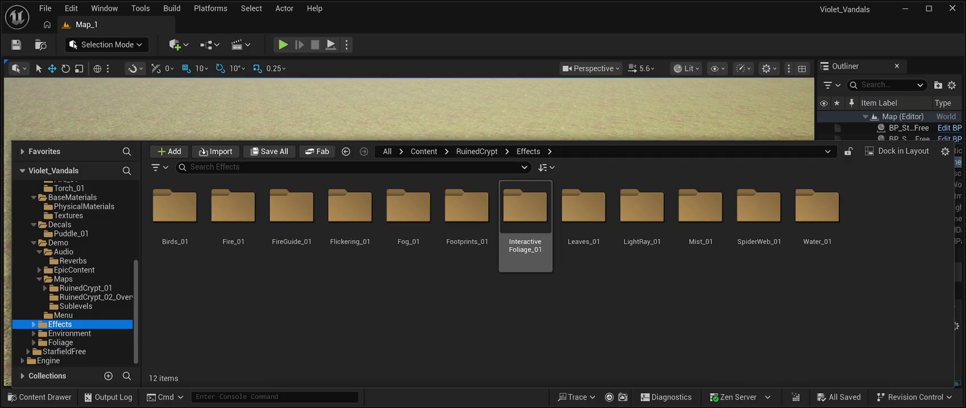
{"action": "double_click", "coordinate": [525, 216]}
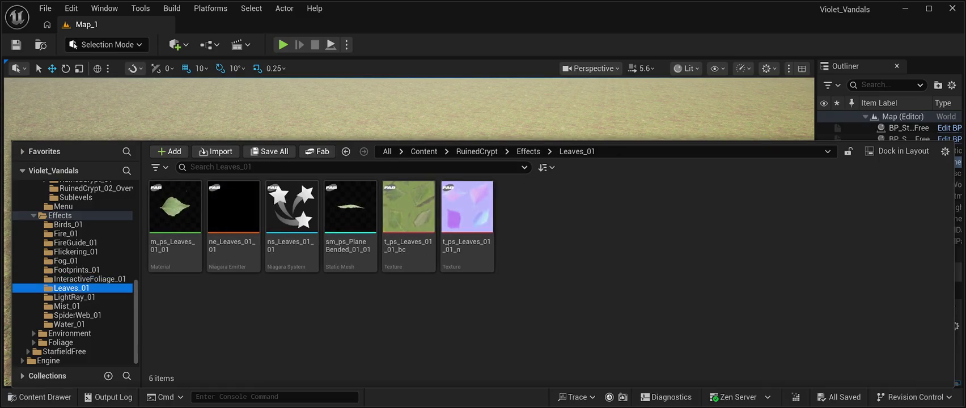
{"action": "left_click", "coordinate": [71, 297]}
{"action": "left_click", "coordinate": [66, 307]}
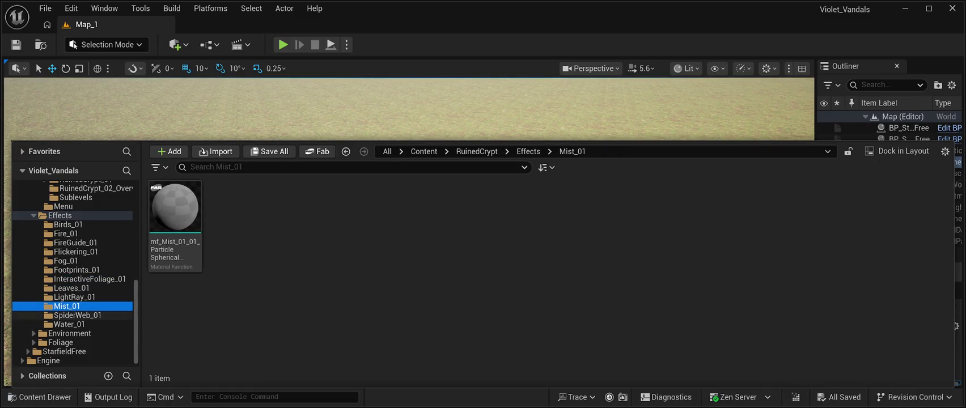
{"action": "left_click", "coordinate": [78, 316]}
{"action": "left_click", "coordinate": [69, 325]}
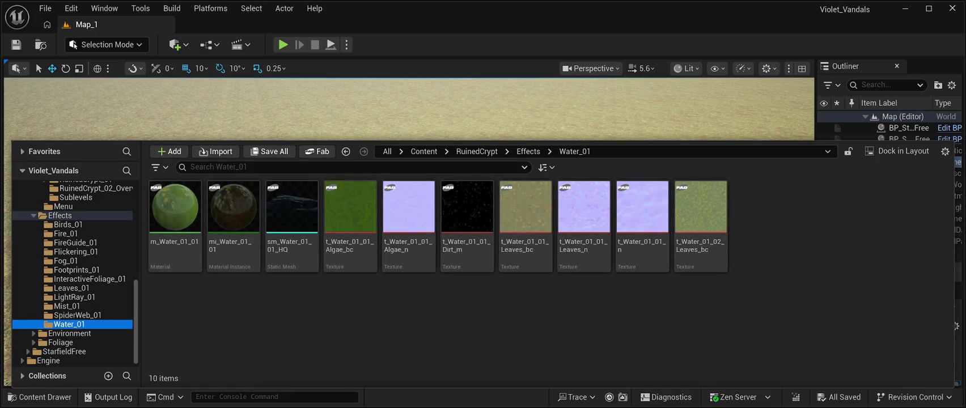
{"action": "left_click", "coordinate": [69, 334]}
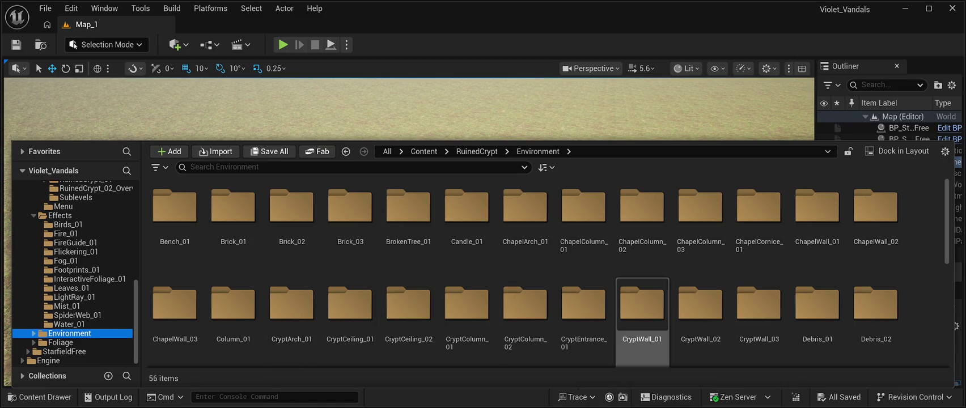
- Scroll the Environment folders, peek into CryptEntrance_01, then return to Environment
{"action": "scroll", "coordinate": [642, 306], "scroll_direction": "down", "scroll_amount": 5}
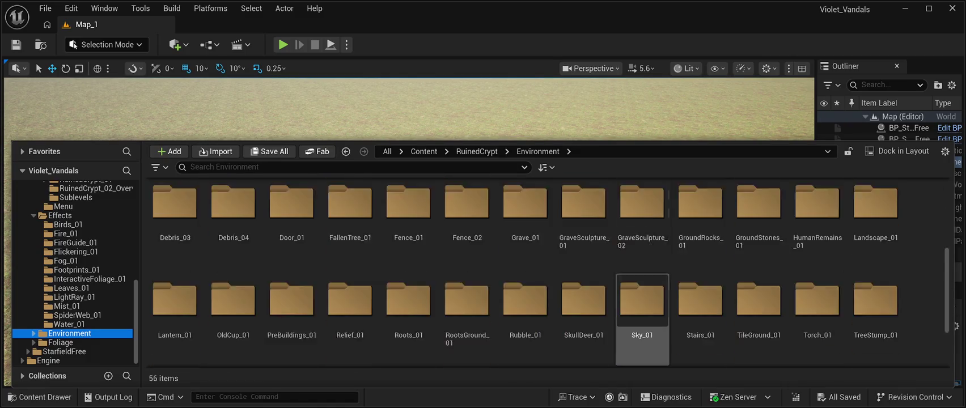
{"action": "scroll", "coordinate": [643, 284], "scroll_direction": "down", "scroll_amount": 2}
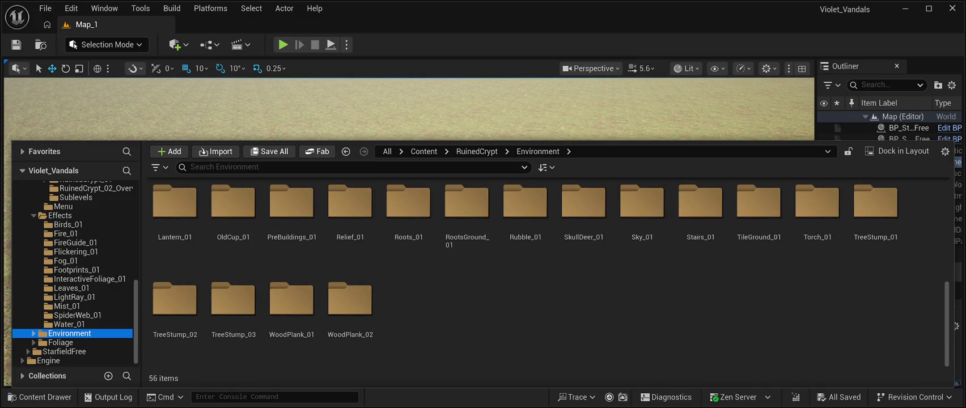
{"action": "scroll", "coordinate": [408, 266], "scroll_direction": "up", "scroll_amount": 4}
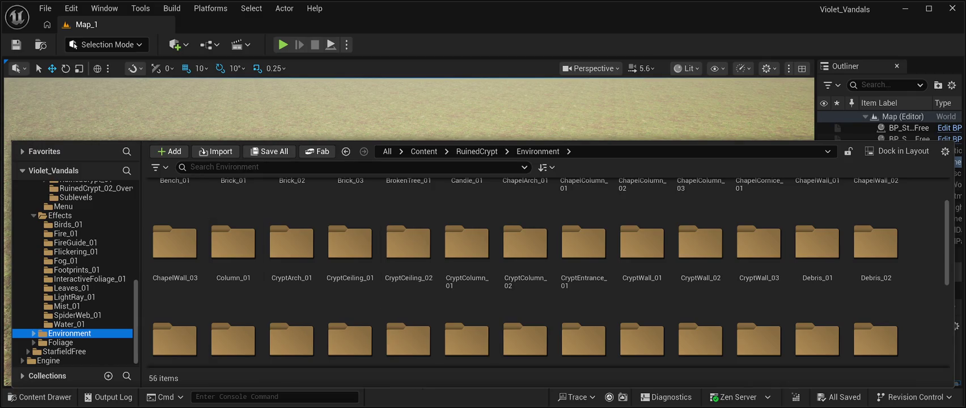
{"action": "double_click", "coordinate": [584, 244]}
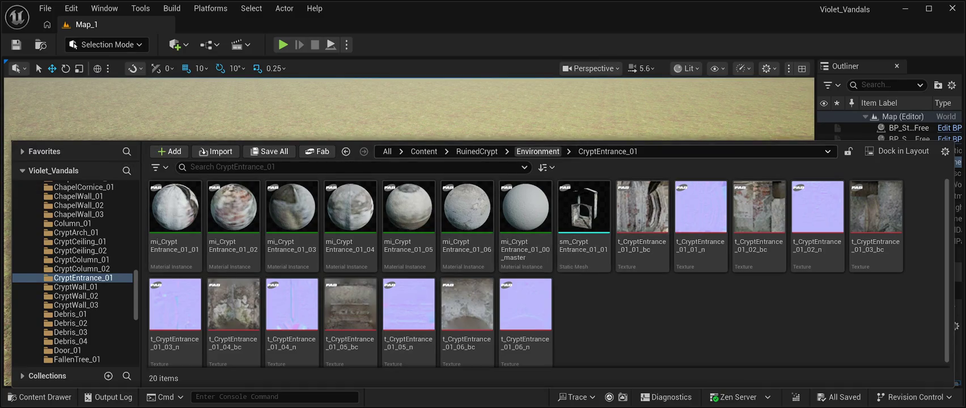
{"action": "left_click", "coordinate": [538, 151]}
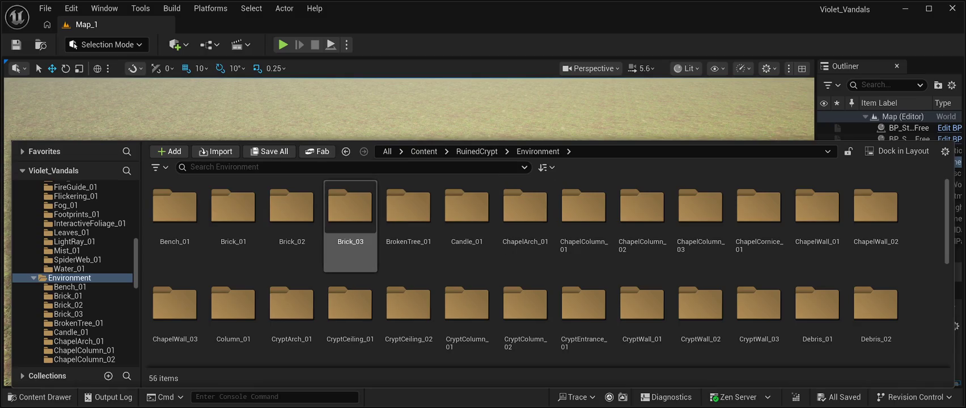
- Peek into PreBuildings_01, return to Environment, and select toward ChapelWall_01
{"action": "scroll", "coordinate": [350, 266], "scroll_direction": "down", "scroll_amount": 2}
{"action": "scroll", "coordinate": [351, 306], "scroll_direction": "down", "scroll_amount": 2}
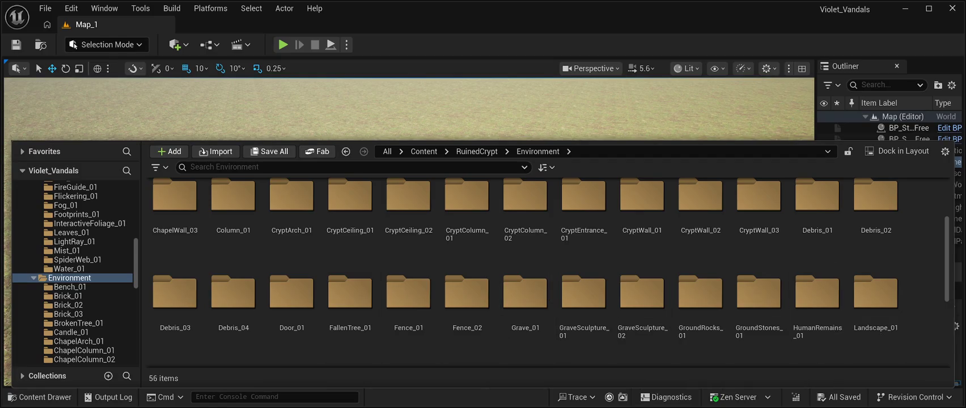
{"action": "scroll", "coordinate": [788, 318], "scroll_direction": "down", "scroll_amount": 2}
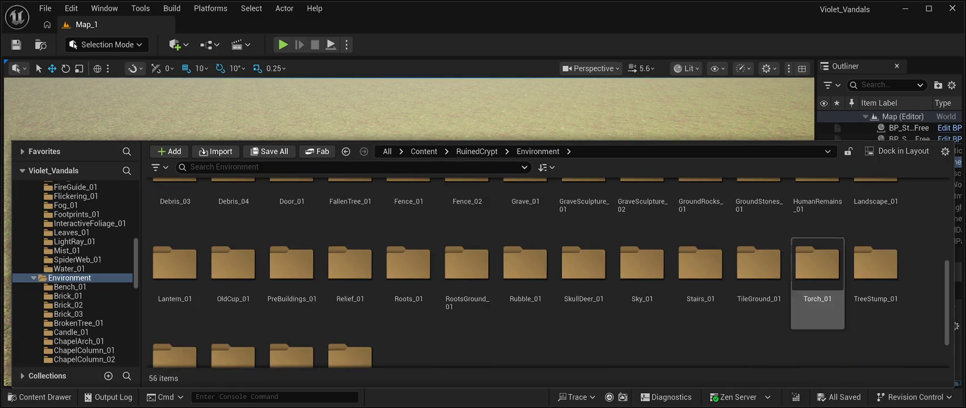
{"action": "scroll", "coordinate": [876, 307], "scroll_direction": "down", "scroll_amount": 2}
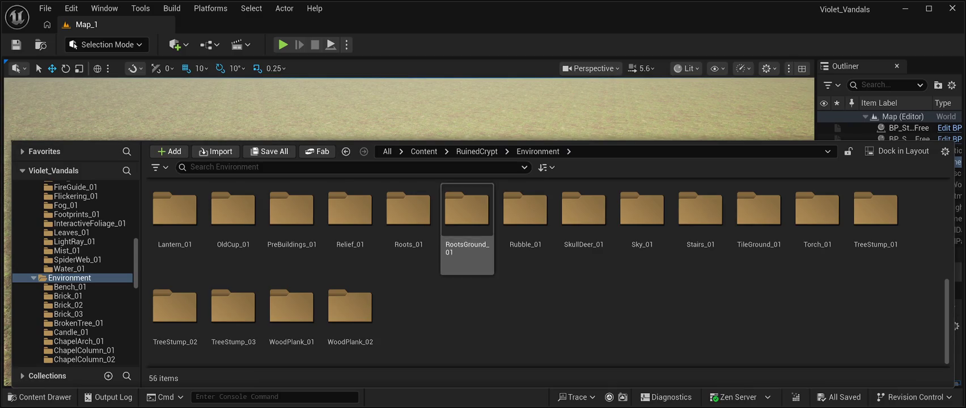
{"action": "double_click", "coordinate": [292, 209]}
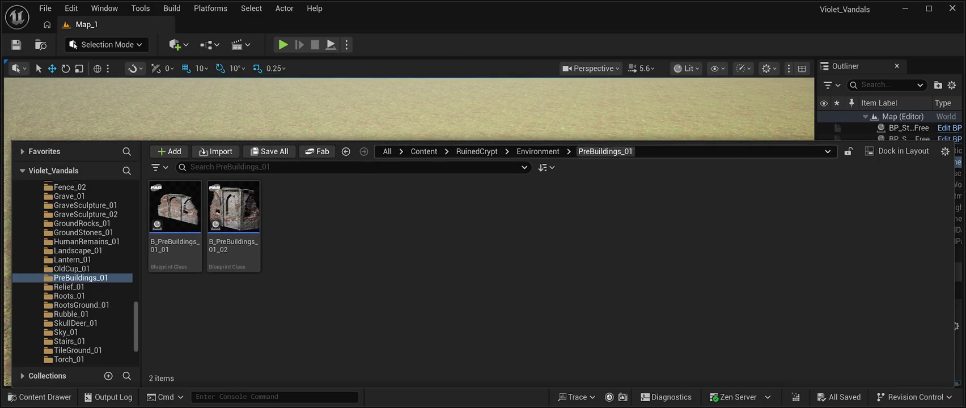
{"action": "left_click", "coordinate": [538, 152]}
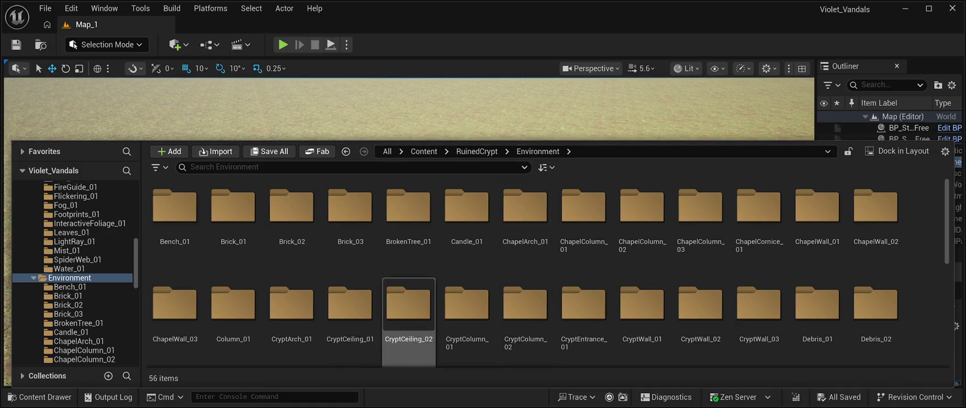
{"action": "scroll", "coordinate": [233, 317], "scroll_direction": "down", "scroll_amount": 5}
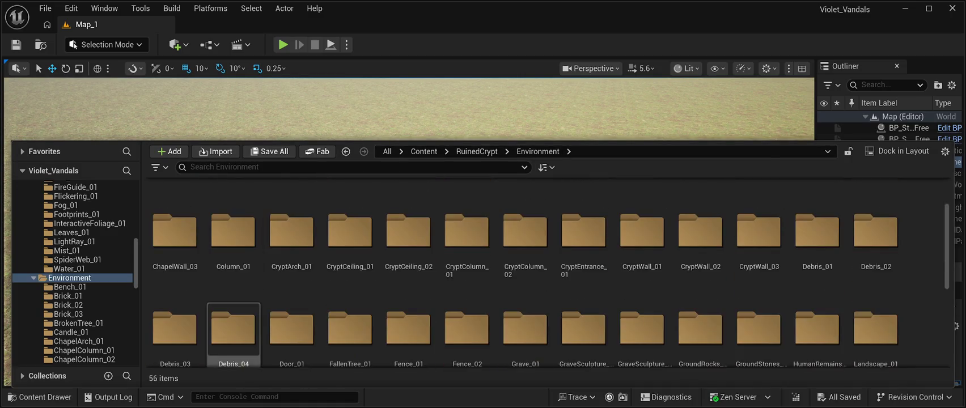
{"action": "scroll", "coordinate": [584, 301], "scroll_direction": "down", "scroll_amount": 2}
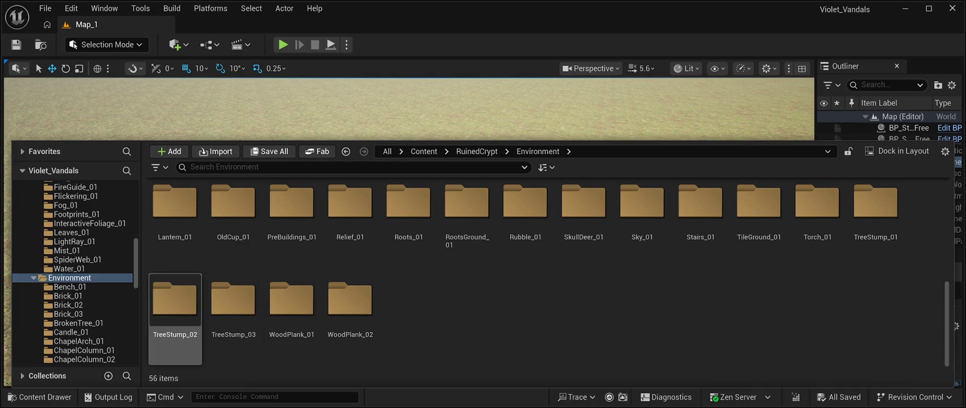
{"action": "scroll", "coordinate": [174, 318], "scroll_direction": "up", "scroll_amount": 5}
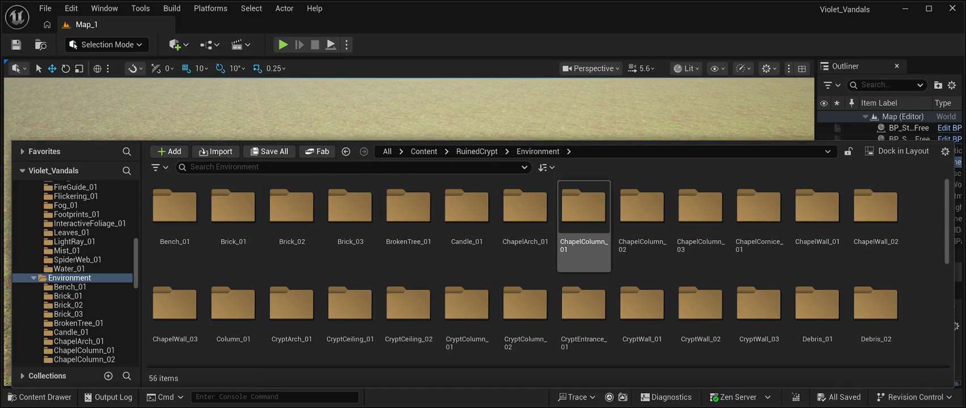
{"action": "key", "text": "Right"}
{"action": "key", "text": "Right"}
{"action": "key", "text": "Right"}
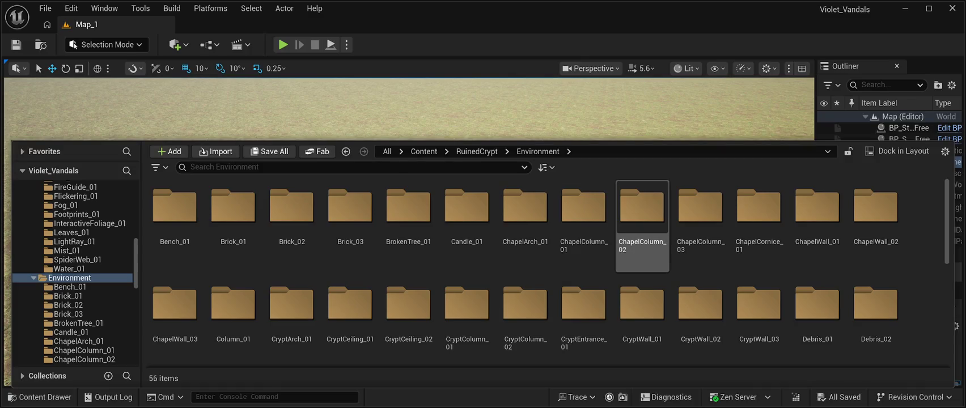
- Look inside ChapelWall_01, then return to the Environment folder
{"action": "key", "text": "Return"}
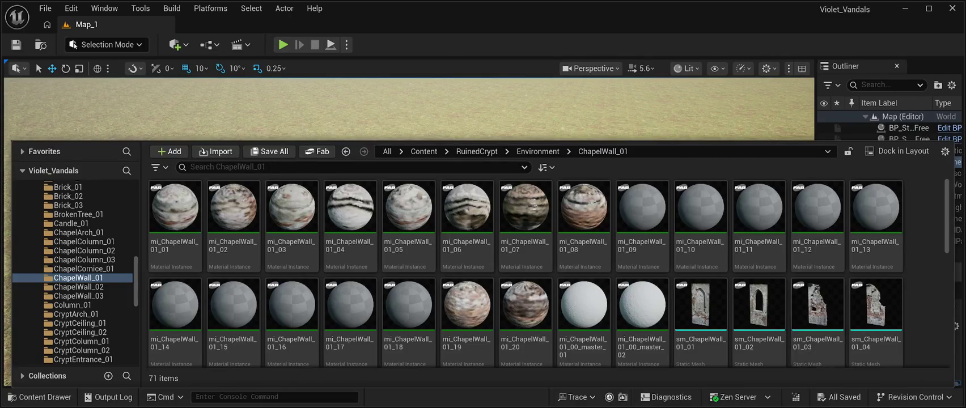
{"action": "scroll", "coordinate": [549, 273], "scroll_direction": "down", "scroll_amount": 5}
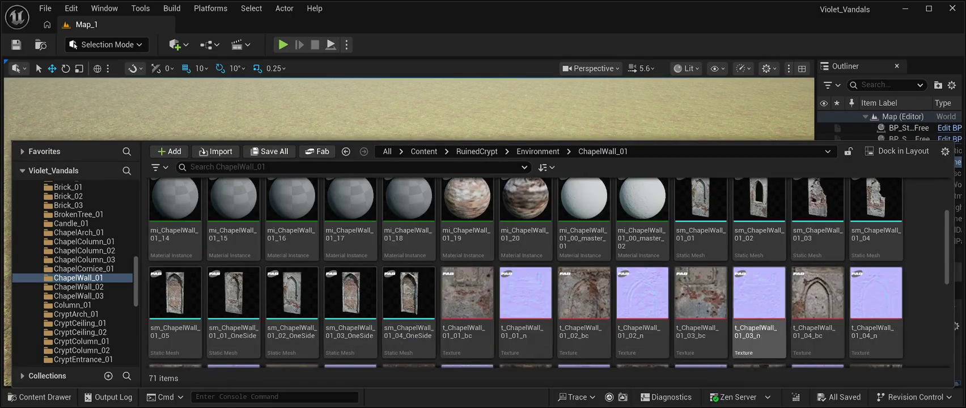
{"action": "scroll", "coordinate": [524, 317], "scroll_direction": "up", "scroll_amount": 4}
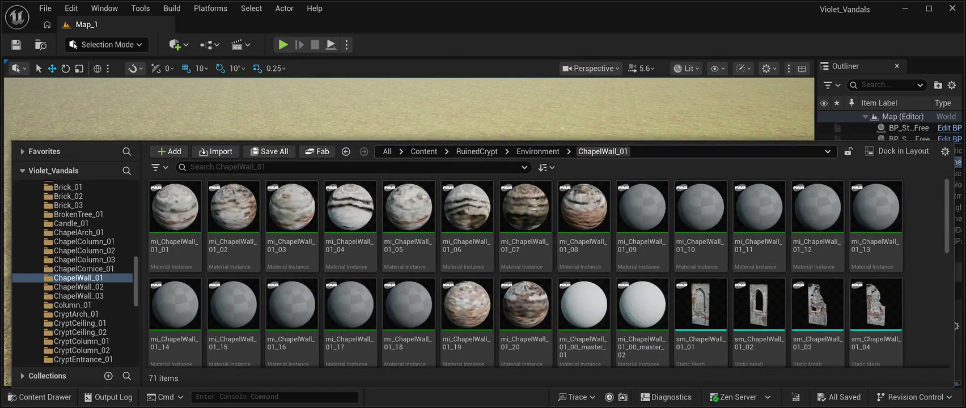
{"action": "left_click", "coordinate": [537, 152]}
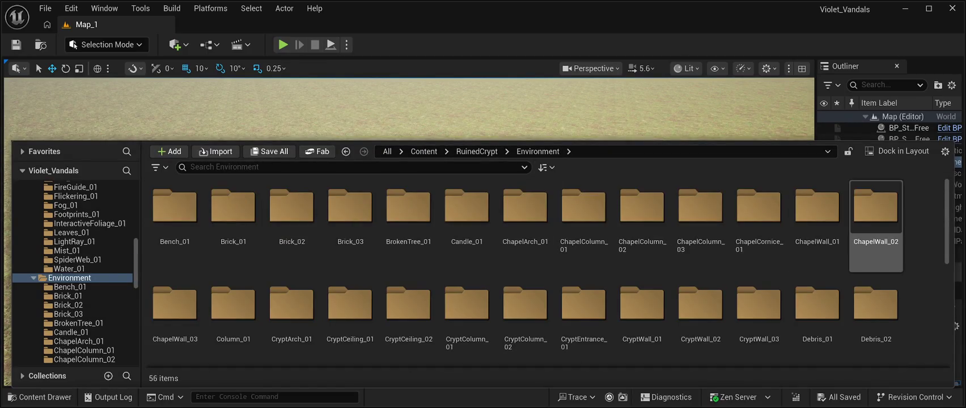
- View Landscape_01's 15 materials and textures, then go back up to RuinedCrypt
{"action": "scroll", "coordinate": [876, 227], "scroll_direction": "down", "scroll_amount": 1}
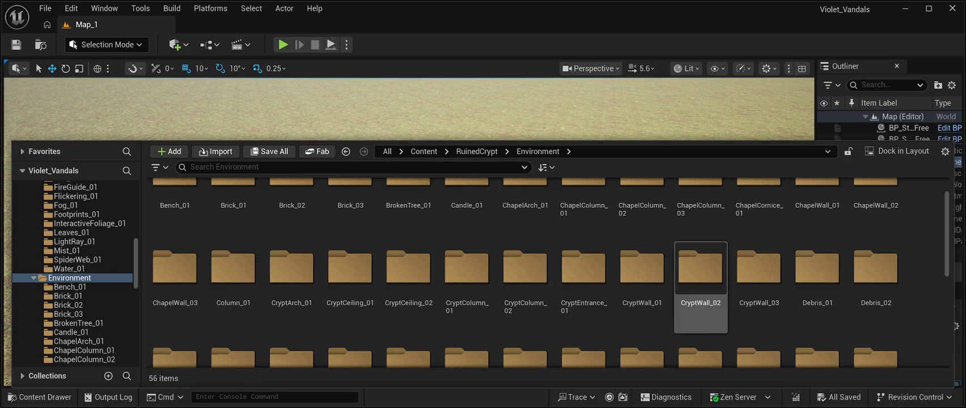
{"action": "scroll", "coordinate": [818, 283], "scroll_direction": "down", "scroll_amount": 1}
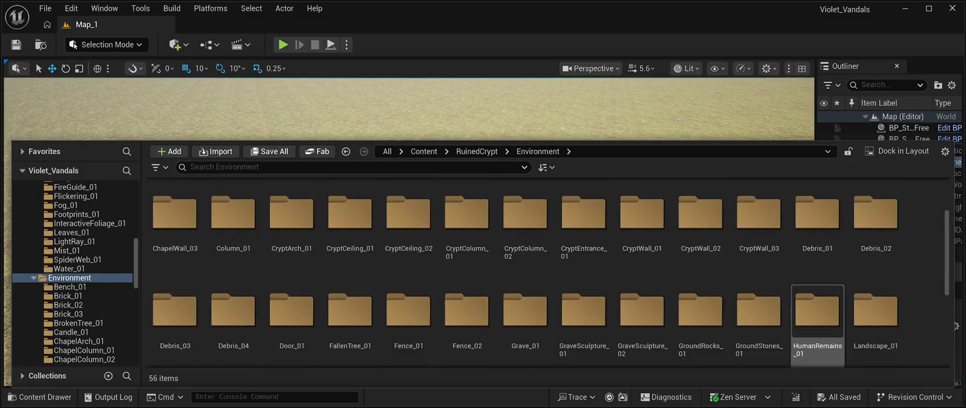
{"action": "scroll", "coordinate": [876, 278], "scroll_direction": "down", "scroll_amount": 1}
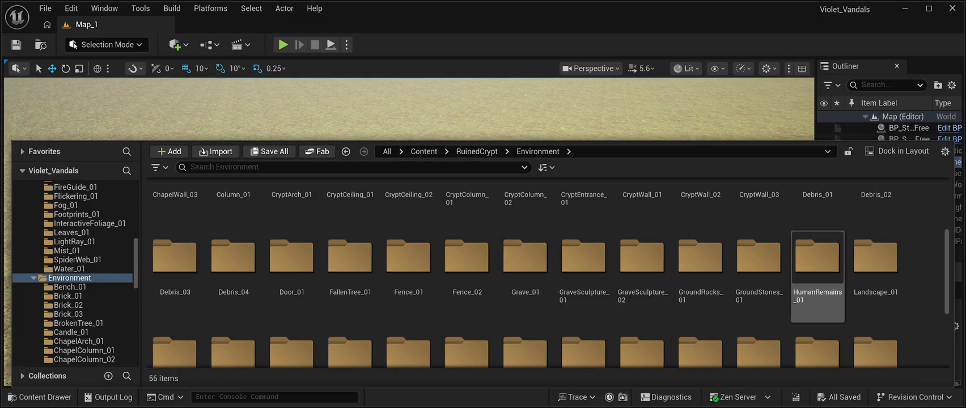
{"action": "left_click", "coordinate": [876, 261]}
{"action": "double_click", "coordinate": [876, 261]}
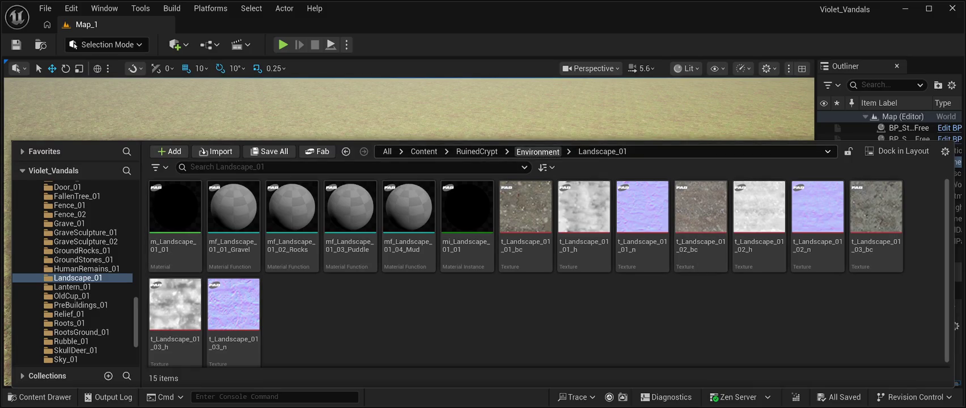
{"action": "left_click", "coordinate": [538, 152]}
{"action": "left_click", "coordinate": [476, 152]}
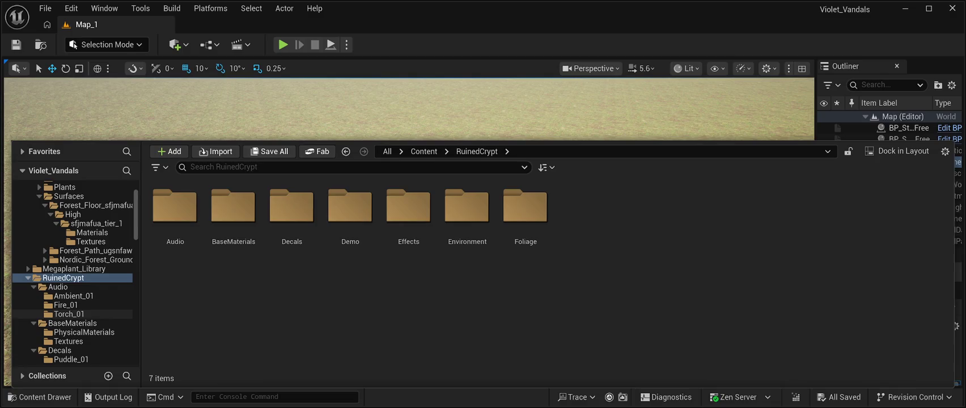
- Show the RuinedCrypt_02_Overview level, the two Sublevels lighting levels and the three Menu assets
{"action": "scroll", "coordinate": [74, 318], "scroll_direction": "down", "scroll_amount": 5}
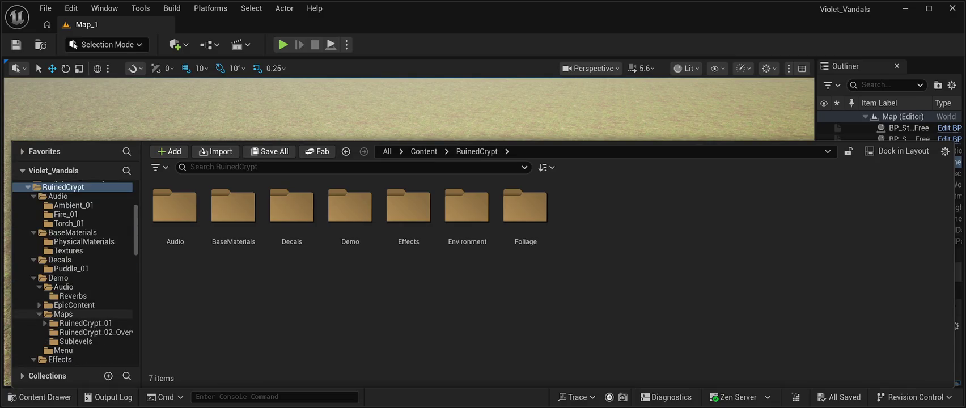
{"action": "left_click", "coordinate": [90, 333]}
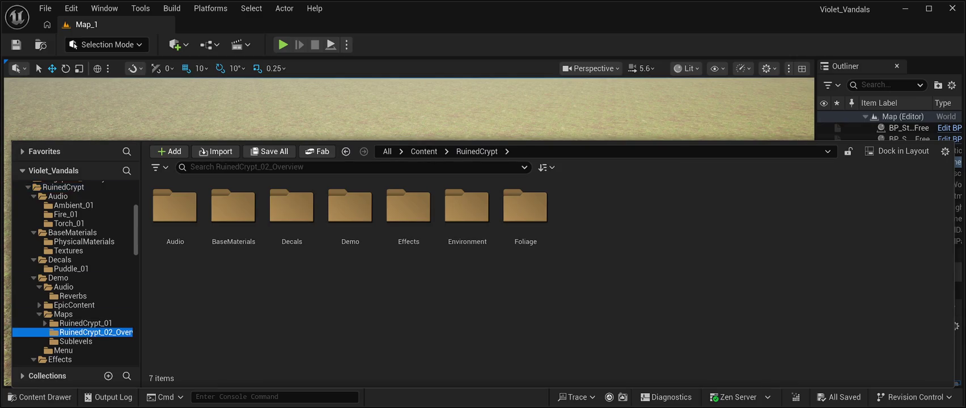
{"action": "scroll", "coordinate": [74, 272], "scroll_direction": "down", "scroll_amount": 3}
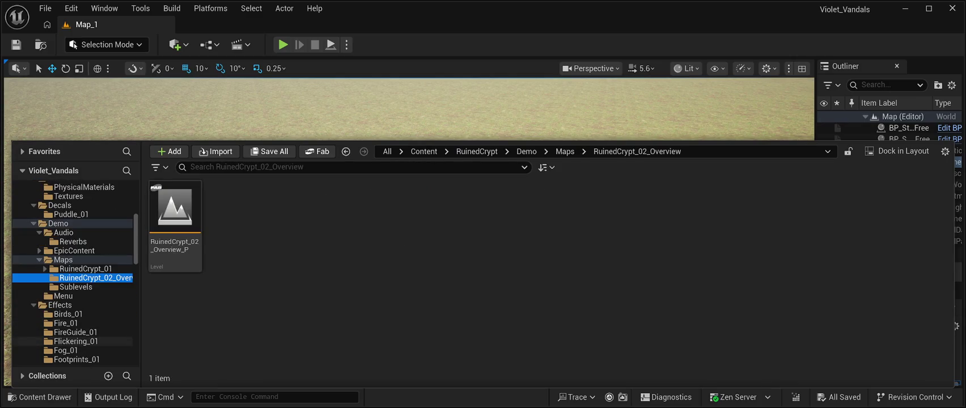
{"action": "left_click", "coordinate": [76, 287]}
{"action": "left_click", "coordinate": [63, 296]}
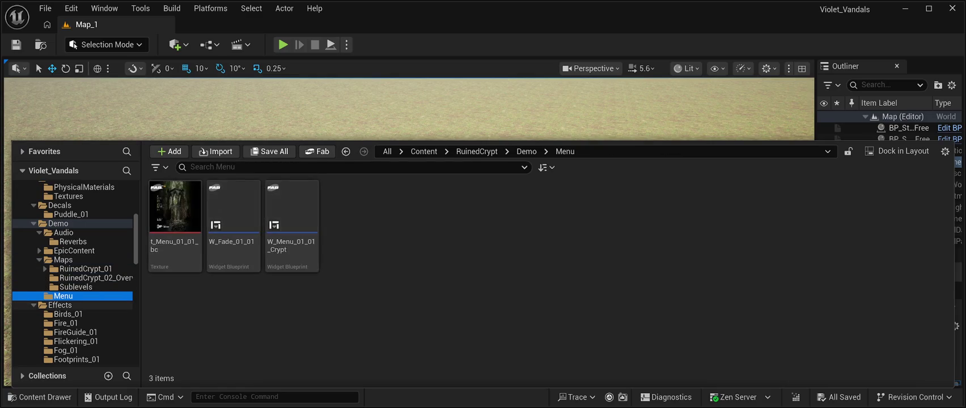
- Scroll the folder tree and show GroundStones_01's 10 assets
{"action": "scroll", "coordinate": [73, 323], "scroll_direction": "down", "scroll_amount": 2}
{"action": "scroll", "coordinate": [74, 272], "scroll_direction": "down", "scroll_amount": 2}
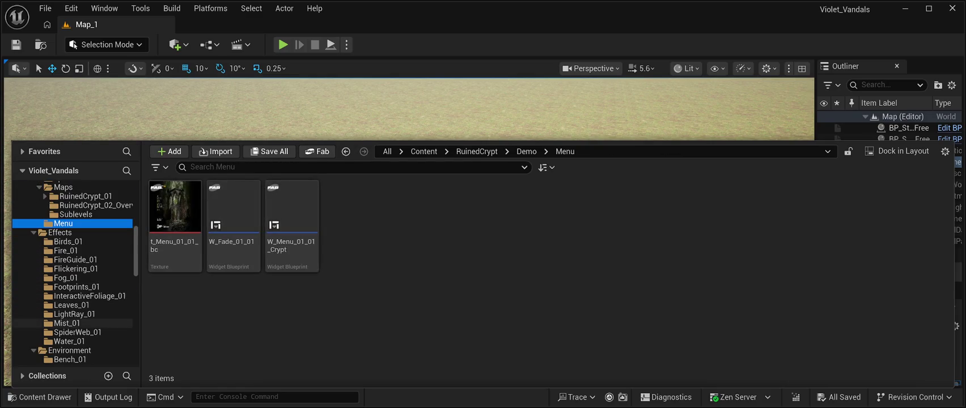
{"action": "scroll", "coordinate": [74, 272], "scroll_direction": "down", "scroll_amount": 1}
{"action": "scroll", "coordinate": [74, 272], "scroll_direction": "down", "scroll_amount": 8}
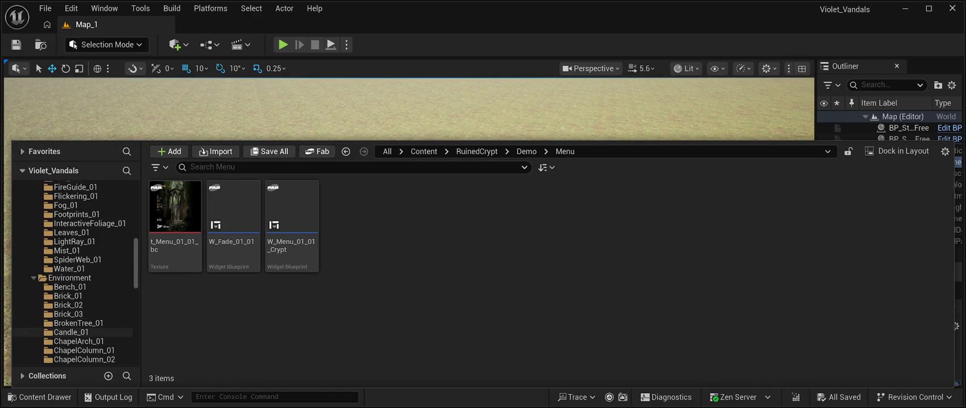
{"action": "scroll", "coordinate": [74, 329], "scroll_direction": "down", "scroll_amount": 9}
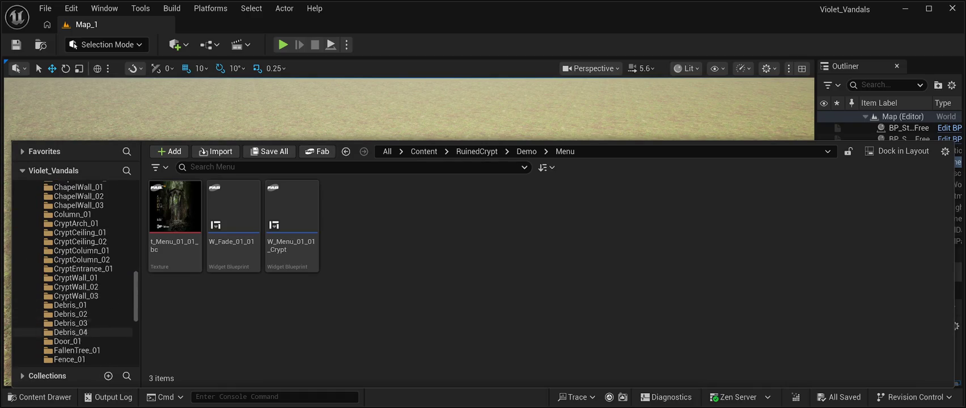
{"action": "scroll", "coordinate": [73, 318], "scroll_direction": "down", "scroll_amount": 7}
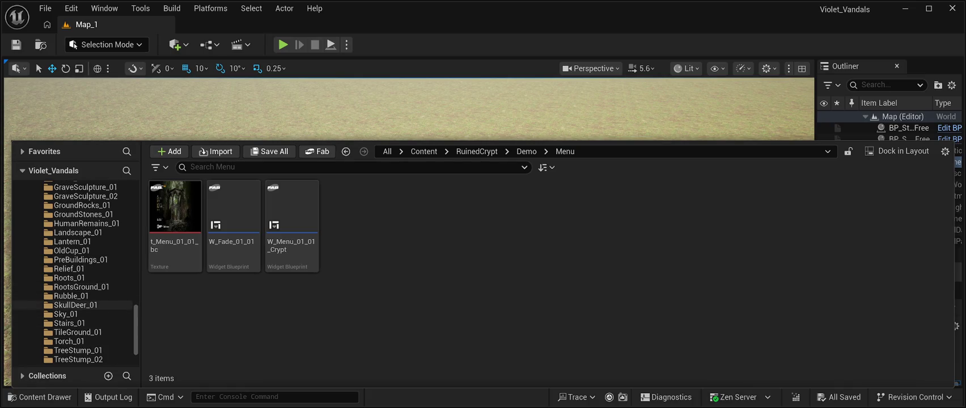
{"action": "scroll", "coordinate": [74, 305], "scroll_direction": "down", "scroll_amount": 1}
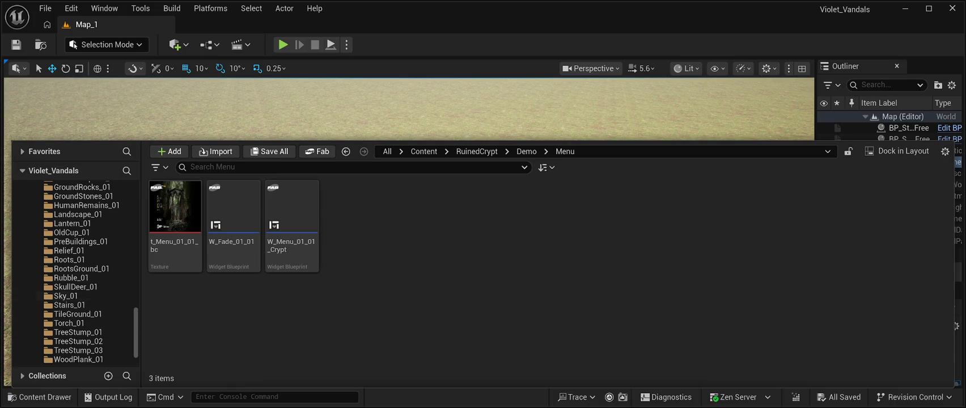
{"action": "scroll", "coordinate": [85, 307], "scroll_direction": "down", "scroll_amount": 2}
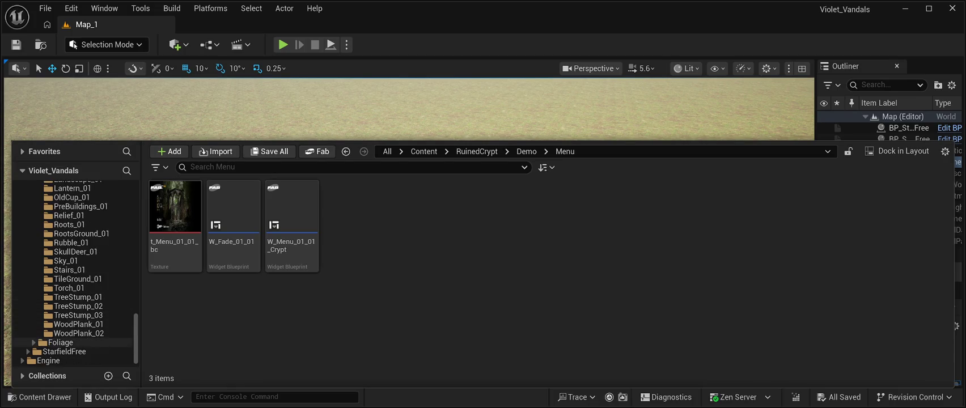
{"action": "scroll", "coordinate": [74, 335], "scroll_direction": "up", "scroll_amount": 1}
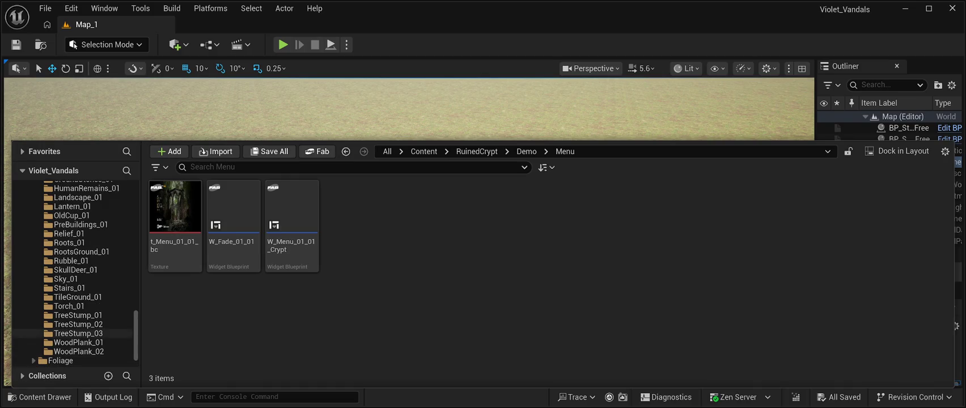
{"action": "scroll", "coordinate": [74, 333], "scroll_direction": "up", "scroll_amount": 1}
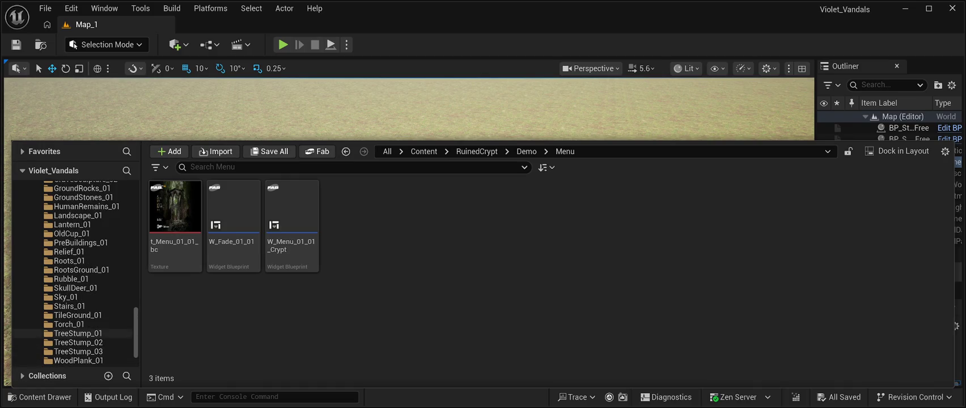
{"action": "scroll", "coordinate": [74, 334], "scroll_direction": "up", "scroll_amount": 4}
{"action": "scroll", "coordinate": [74, 333], "scroll_direction": "up", "scroll_amount": 2}
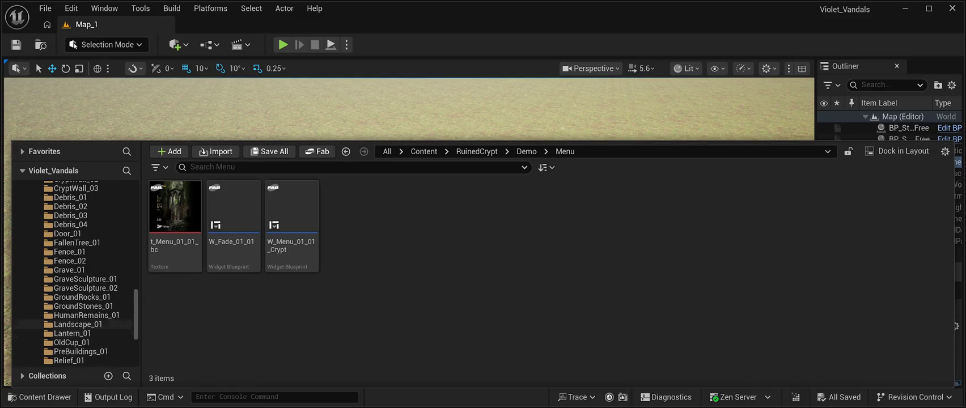
{"action": "left_click", "coordinate": [83, 306]}
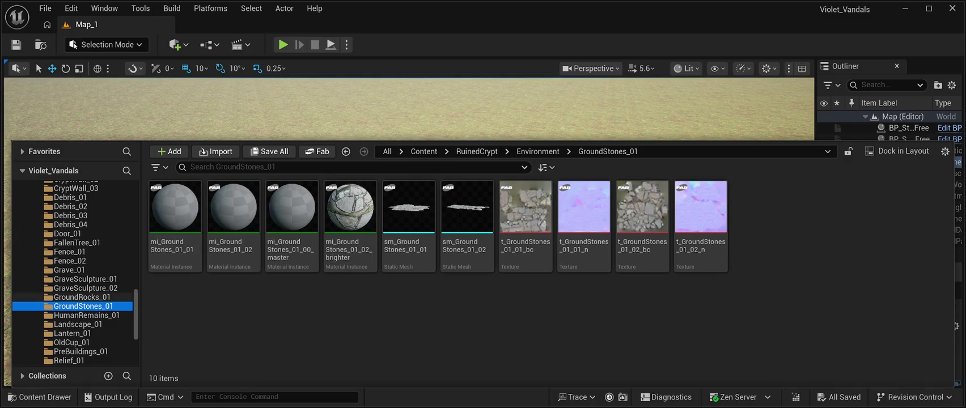
- Step up from GroundRocks_01 through GraveSculpture, Fence, FallenTree, Door and Debris folders to CryptWall
{"action": "left_click", "coordinate": [82, 297]}
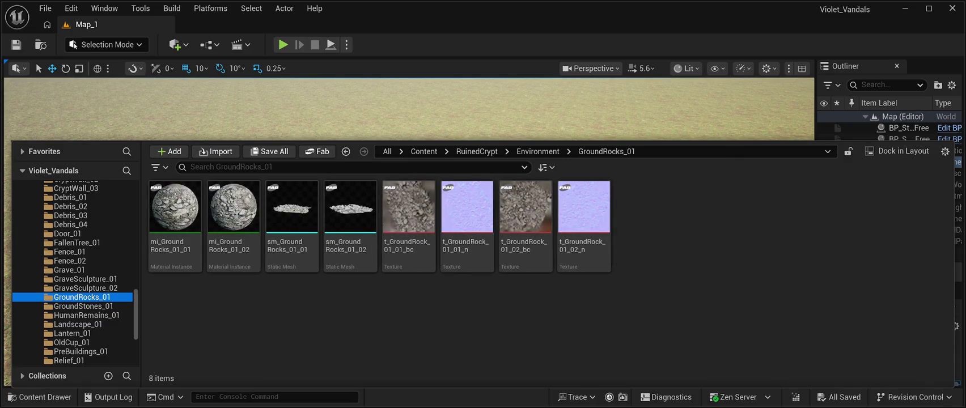
{"action": "key", "text": "Up"}
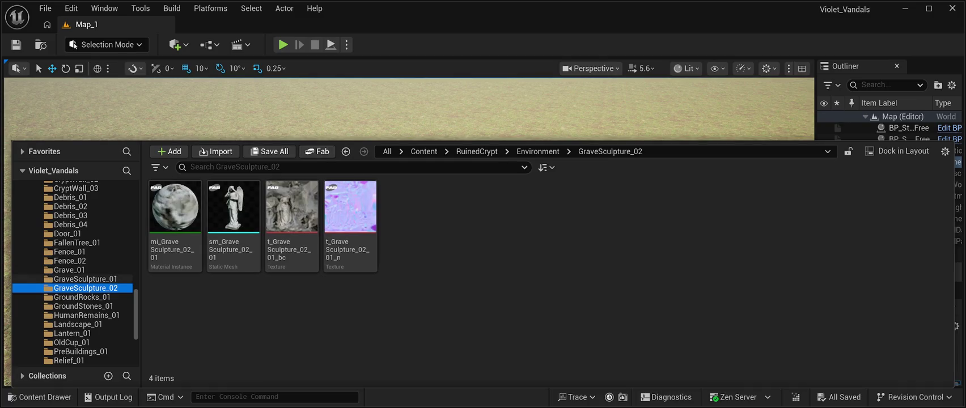
{"action": "key", "text": "Up"}
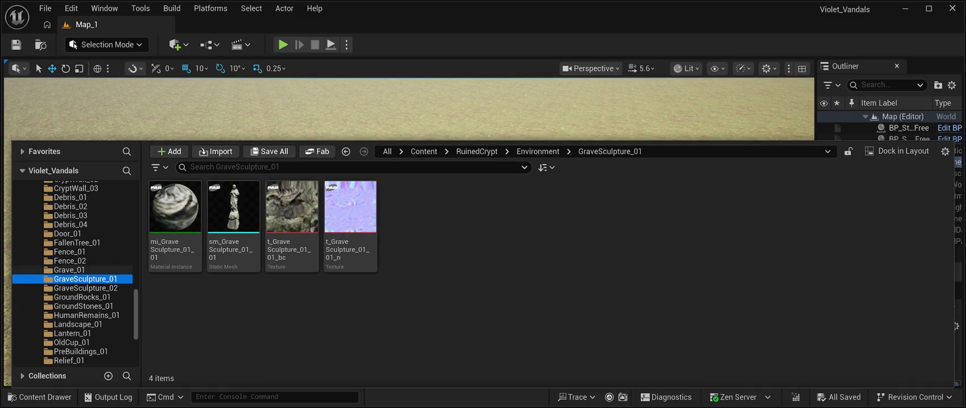
{"action": "key", "text": "Up"}
{"action": "key", "text": "Up"}
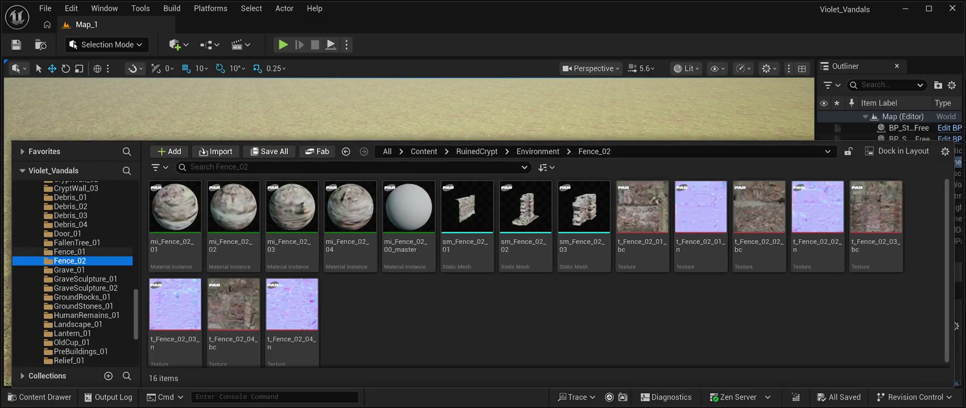
{"action": "left_click", "coordinate": [69, 252]}
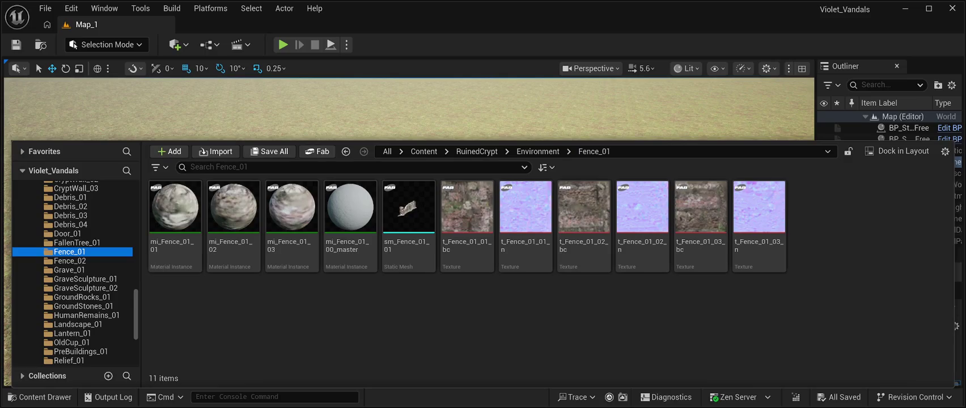
{"action": "left_click", "coordinate": [77, 243]}
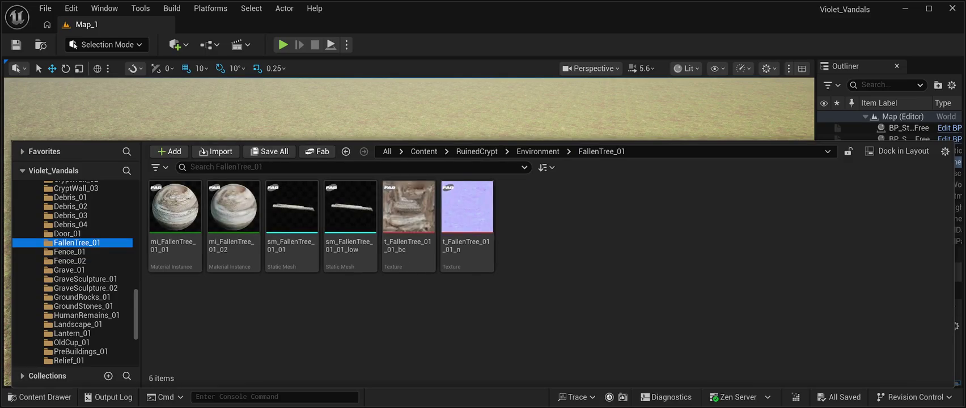
{"action": "key", "text": "Up"}
{"action": "key", "text": "Up"}
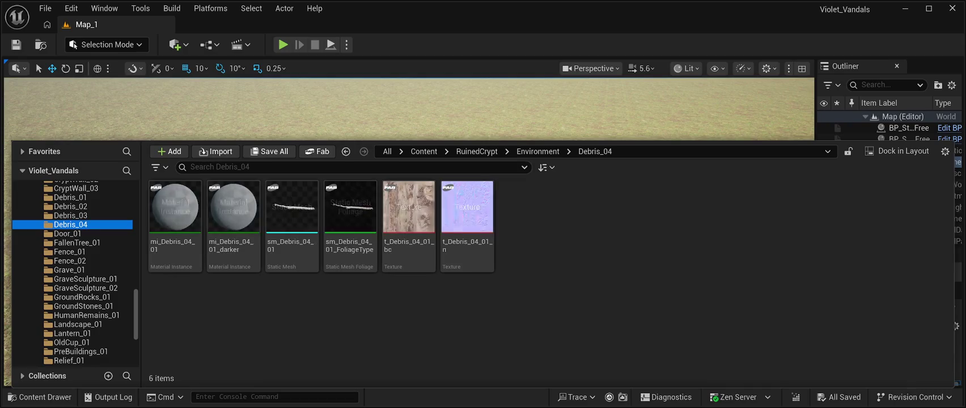
{"action": "key", "text": "Up"}
{"action": "key", "text": "Up"}
{"action": "key", "text": "Up"}
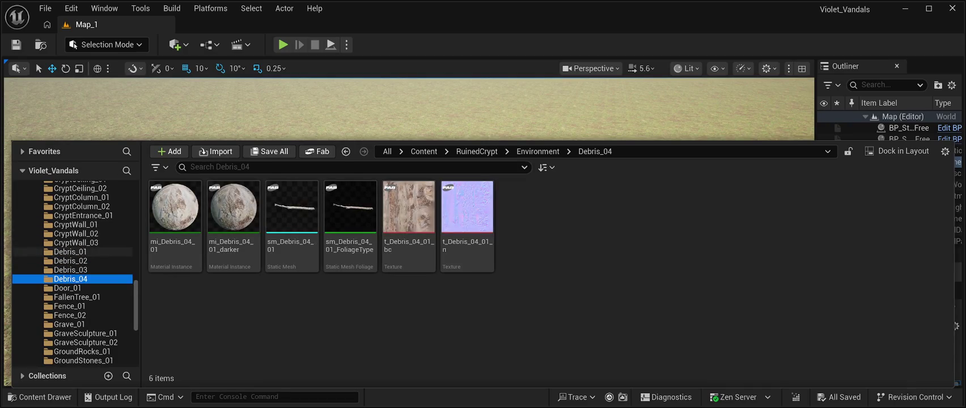
{"action": "key", "text": "Up"}
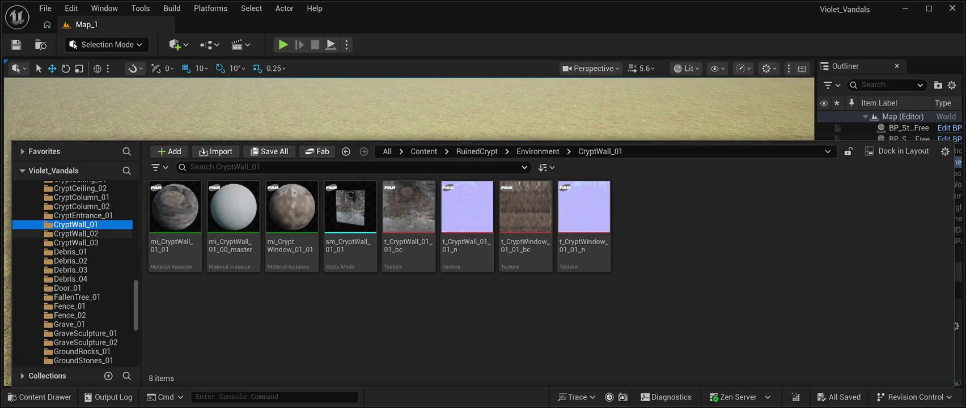
- View CryptEntrance_01, CryptColumn_02/01, CryptCeiling_02/01, CryptArch_01 and Column_01 assets, then select ChapelWall_03
{"action": "scroll", "coordinate": [74, 249], "scroll_direction": "up", "scroll_amount": 2}
{"action": "left_click", "coordinate": [83, 251]}
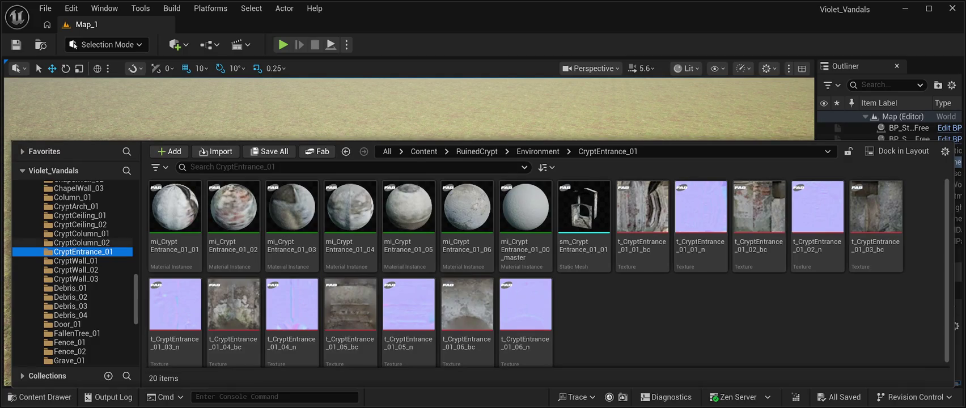
{"action": "left_click", "coordinate": [82, 243]}
{"action": "left_click", "coordinate": [82, 234]}
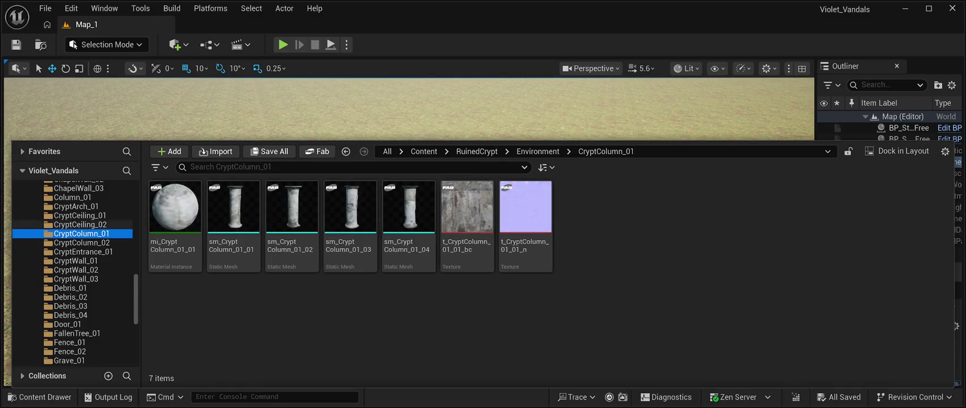
{"action": "left_click", "coordinate": [80, 225]}
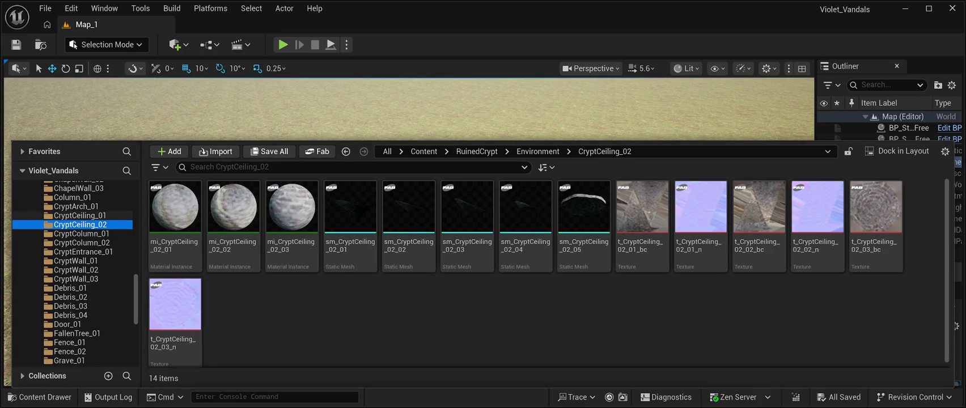
{"action": "left_click", "coordinate": [80, 215]}
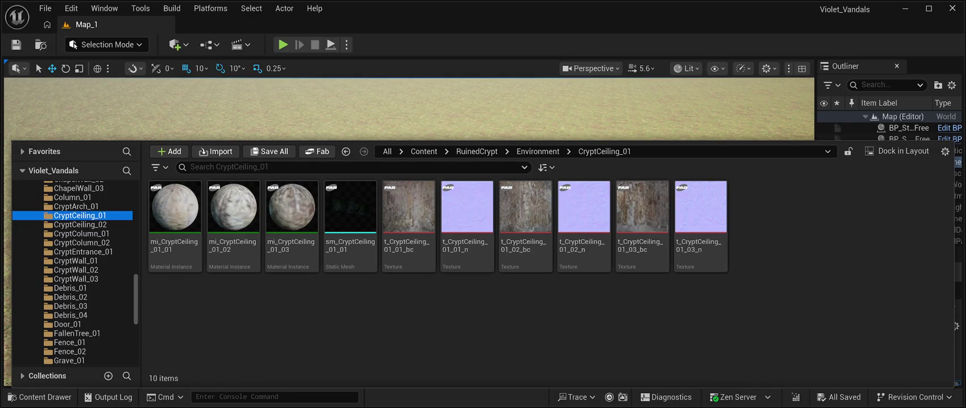
{"action": "left_click", "coordinate": [76, 207]}
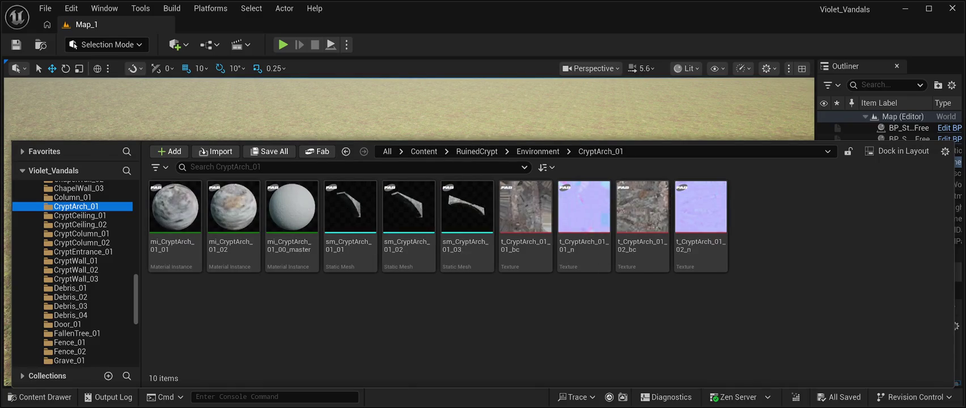
{"action": "left_click", "coordinate": [72, 198]}
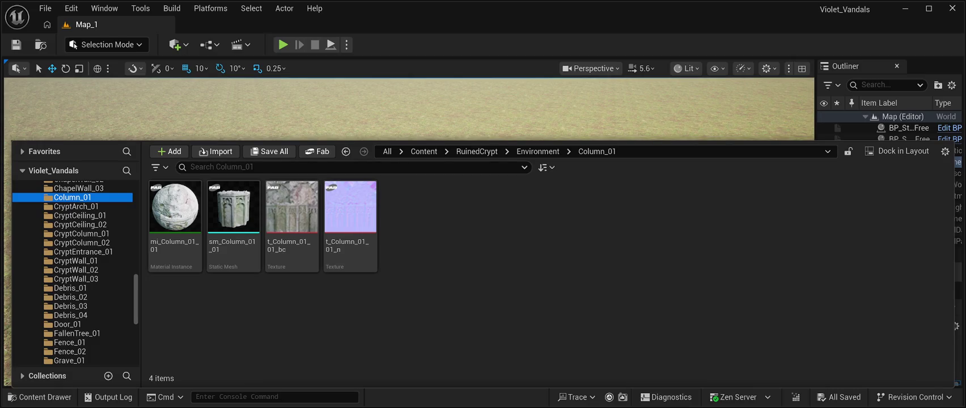
{"action": "scroll", "coordinate": [72, 272], "scroll_direction": "up", "scroll_amount": 3}
{"action": "left_click", "coordinate": [78, 242]}
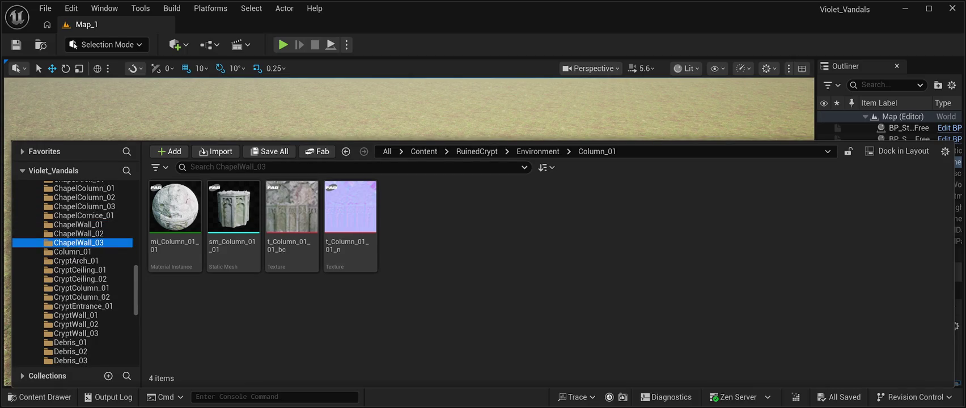
- View ChapelWall_02/01, ChapelCornice_01, ChapelColumn_03/02/01 and ChapelArch_01 folder assets
{"action": "left_click", "coordinate": [78, 234]}
{"action": "left_click", "coordinate": [78, 224]}
{"action": "left_click", "coordinate": [84, 216]}
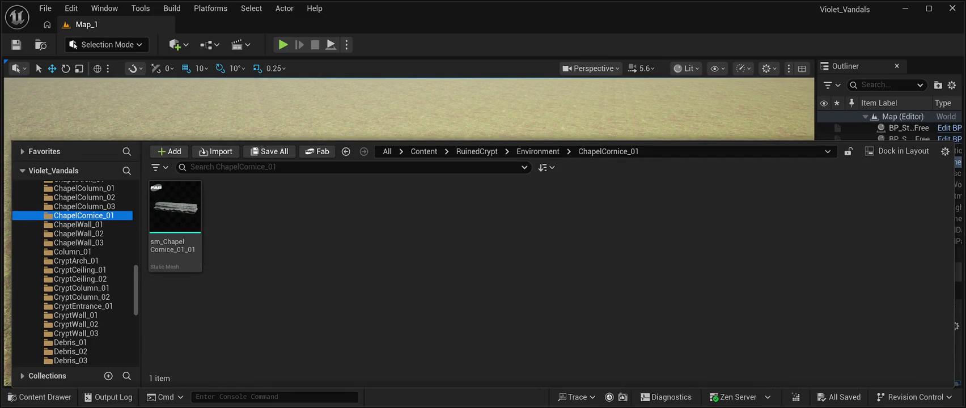
{"action": "left_click", "coordinate": [84, 207]}
{"action": "scroll", "coordinate": [84, 206], "scroll_direction": "up", "scroll_amount": 1}
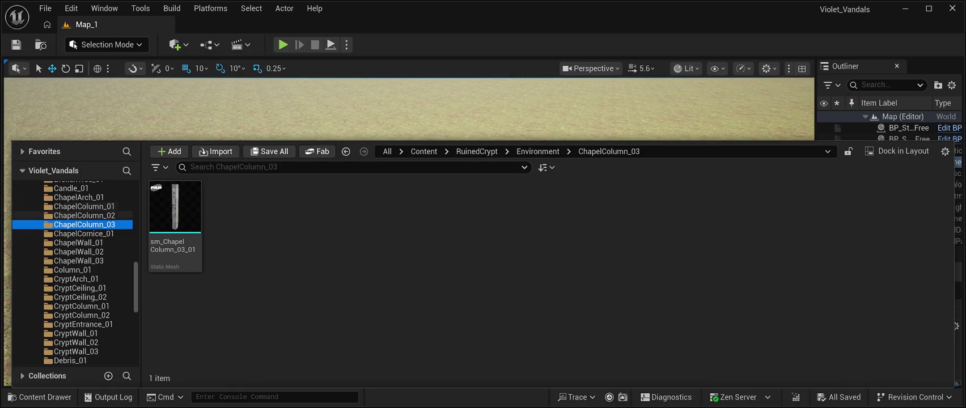
{"action": "left_click", "coordinate": [84, 216]}
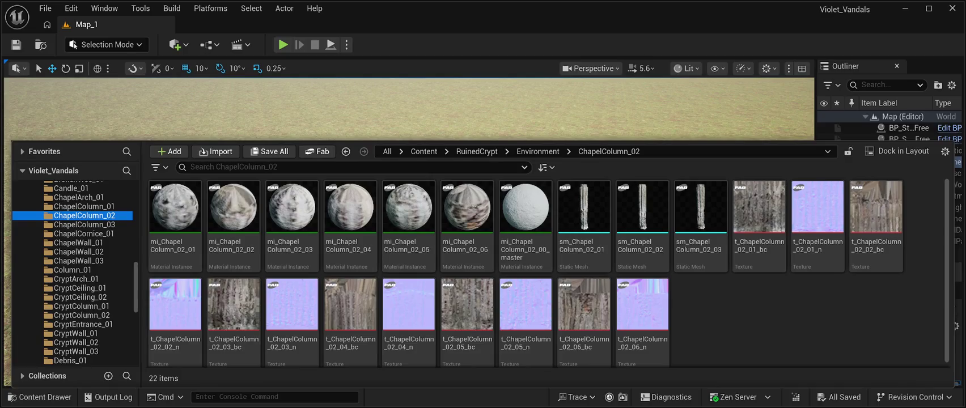
{"action": "left_click", "coordinate": [84, 206]}
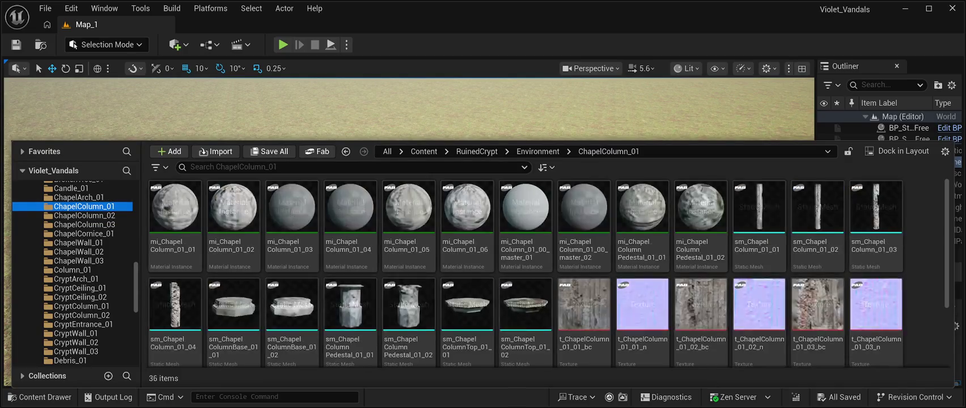
{"action": "left_click", "coordinate": [79, 197]}
- View Candle_01, BrokenTree_01, Brick_03, Brick_02 and Bench_01 folder assets
{"action": "scroll", "coordinate": [79, 215], "scroll_direction": "up", "scroll_amount": 2}
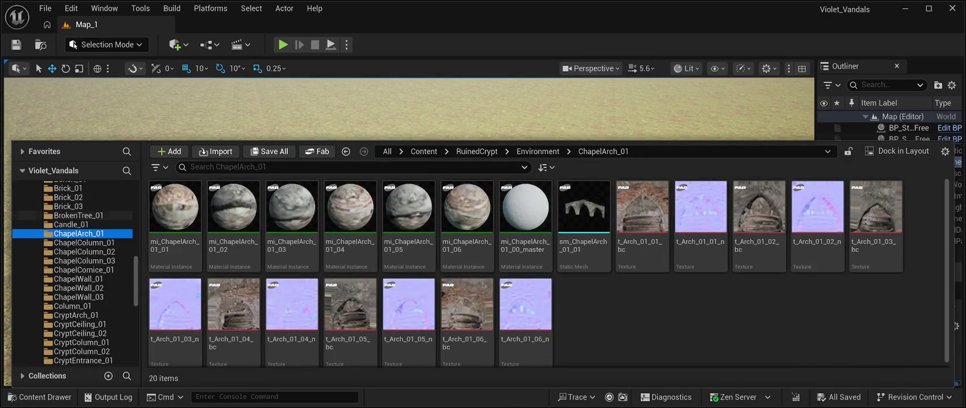
{"action": "left_click", "coordinate": [71, 225]}
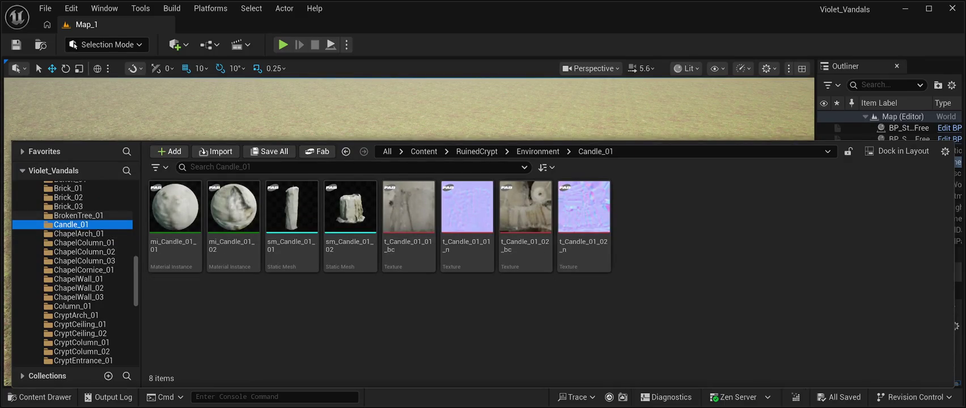
{"action": "left_click", "coordinate": [78, 215]}
{"action": "left_click", "coordinate": [68, 206]}
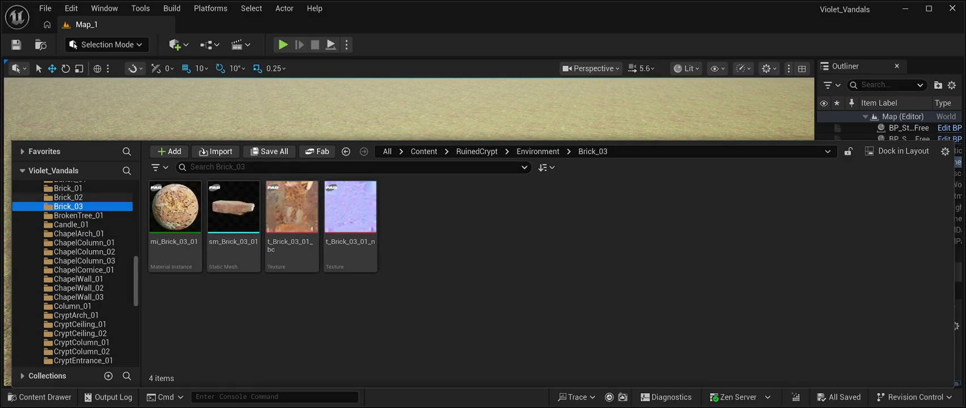
{"action": "left_click", "coordinate": [68, 197]}
{"action": "scroll", "coordinate": [72, 272], "scroll_direction": "up", "scroll_amount": 2}
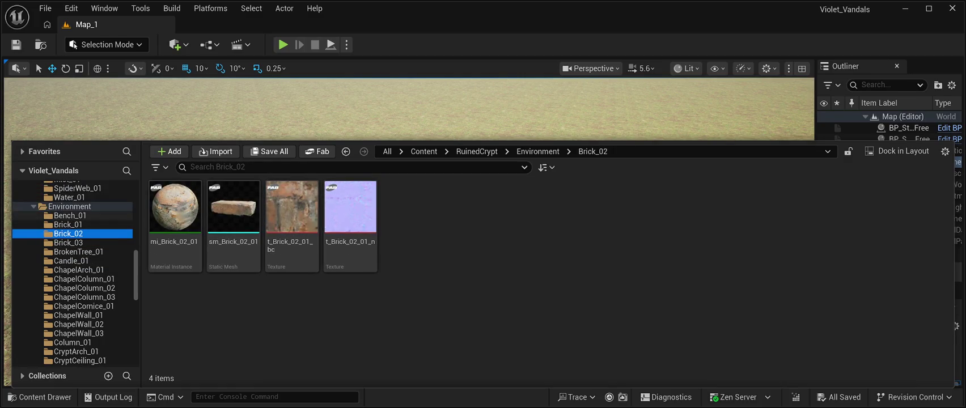
{"action": "left_click", "coordinate": [69, 215]}
{"action": "scroll", "coordinate": [73, 272], "scroll_direction": "up", "scroll_amount": 2}
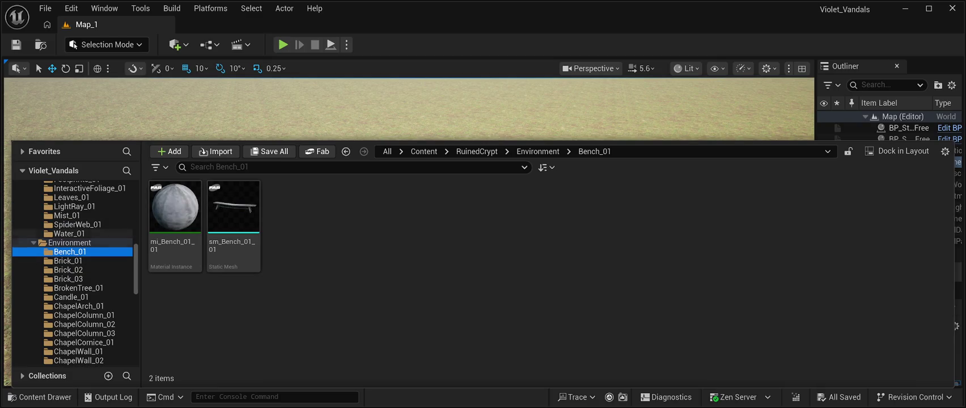
{"action": "scroll", "coordinate": [75, 272], "scroll_direction": "down", "scroll_amount": 10}
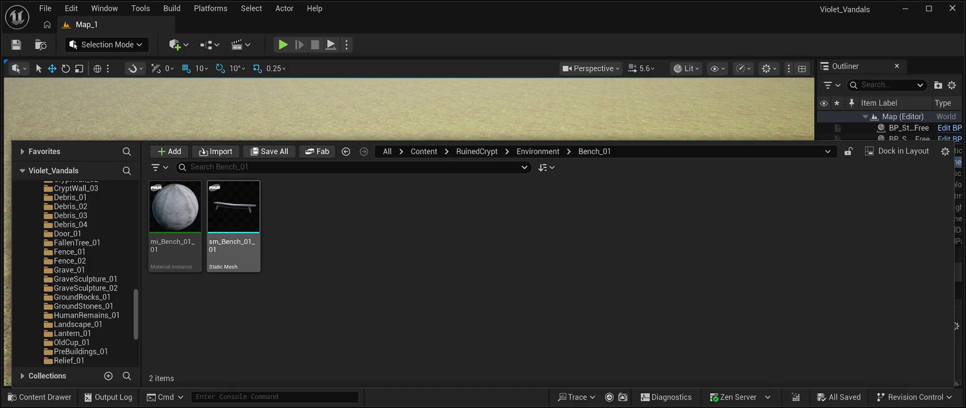
- Check GroundStones_01, then display GroundRocks_01's eight assets
{"action": "scroll", "coordinate": [74, 261], "scroll_direction": "up", "scroll_amount": 8}
{"action": "scroll", "coordinate": [74, 261], "scroll_direction": "down", "scroll_amount": 6}
{"action": "scroll", "coordinate": [73, 261], "scroll_direction": "down", "scroll_amount": 5}
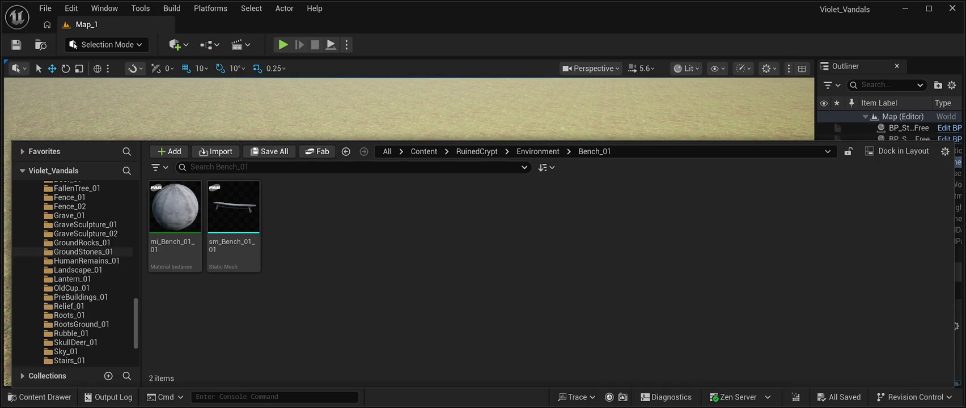
{"action": "left_click", "coordinate": [79, 252]}
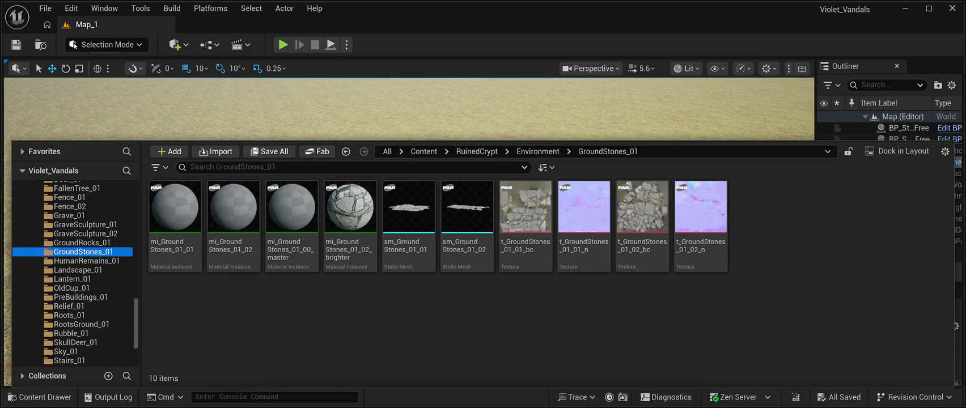
{"action": "left_click", "coordinate": [79, 242]}
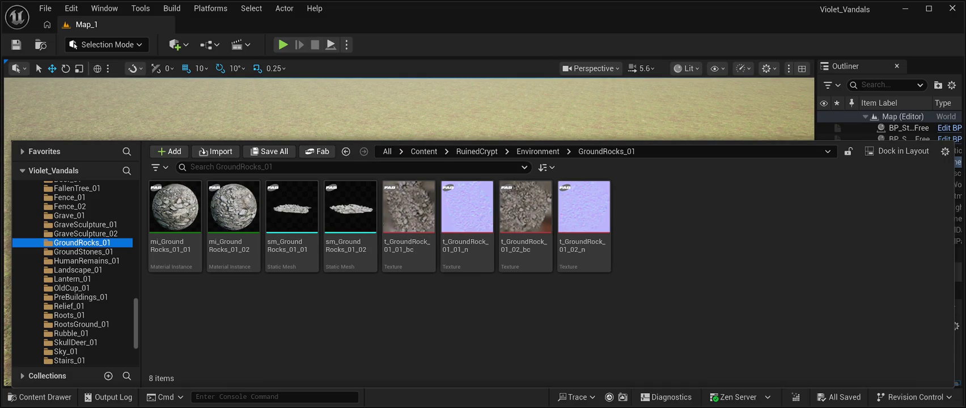
- Place sm_GroundRocks_01_01 and sm_GroundRocks_01_02 from the Content Drawer onto the grass landscape
{"action": "left_click", "coordinate": [292, 215]}
{"action": "key", "text": "ctrl+space"}
{"action": "left_click_drag", "start_coordinate": [326, 249], "coordinate": [300, 258]}
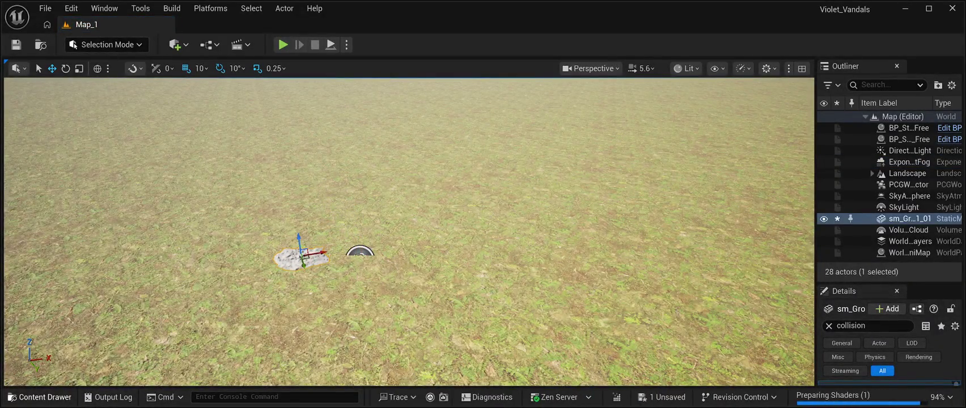
{"action": "key", "text": "ctrl+space"}
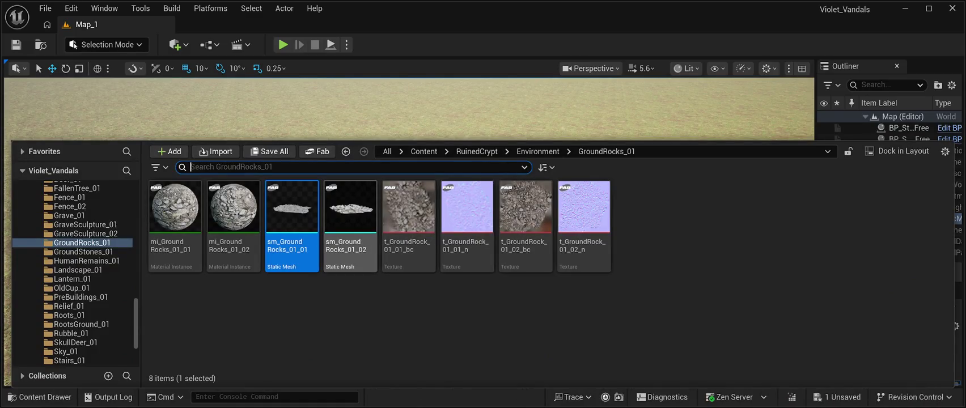
{"action": "mouse_move", "coordinate": [292, 207]}
{"action": "left_mouse_down"}
{"action": "mouse_move", "coordinate": [233, 207]}
{"action": "mouse_move", "coordinate": [413, 181]}
{"action": "mouse_move", "coordinate": [318, 279]}
{"action": "left_mouse_up"}
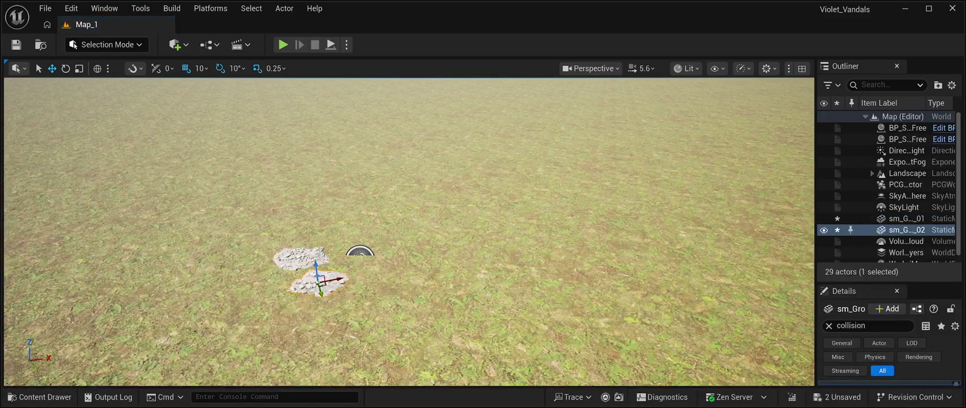
- Slide both GroundRocks_01 rock meshes to the left along X
{"action": "key", "text": "f"}
{"action": "mouse_move", "coordinate": [409, 232]}
{"action": "left_mouse_down"}
{"action": "mouse_move", "coordinate": [431, 226]}
{"action": "mouse_move", "coordinate": [431, 170]}
{"action": "mouse_move", "coordinate": [431, 273]}
{"action": "left_mouse_up"}
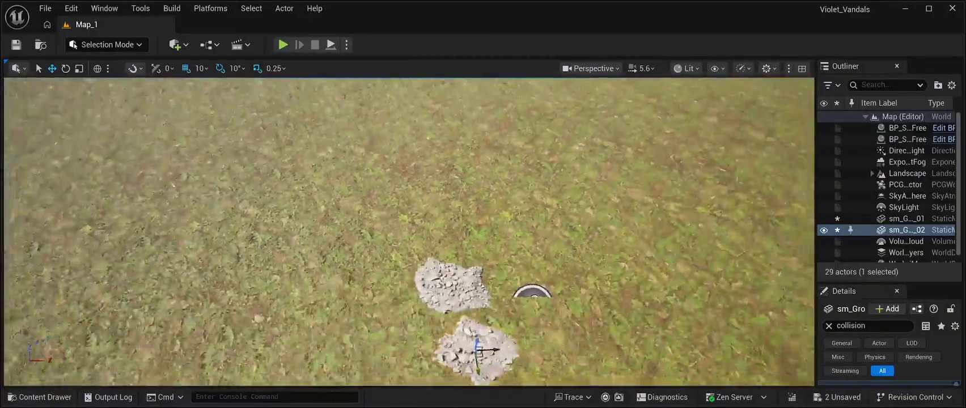
{"action": "scroll", "coordinate": [408, 232], "scroll_direction": "down", "scroll_amount": 3}
{"action": "left_click", "coordinate": [434, 262]}
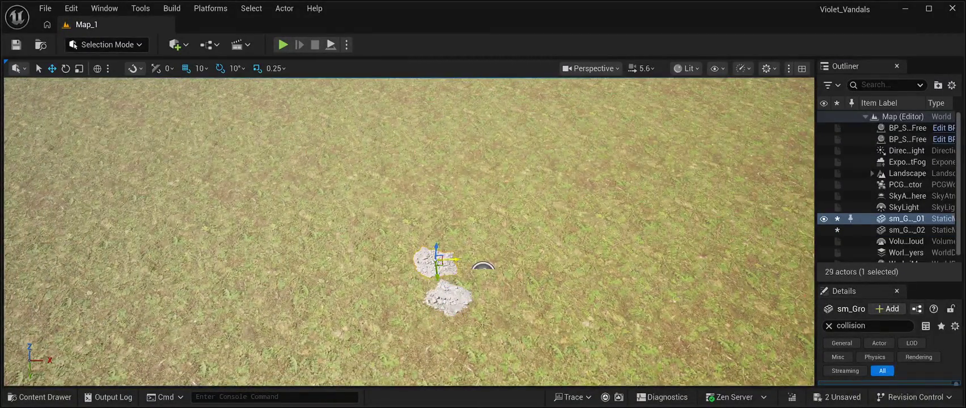
{"action": "left_click_drag", "start_coordinate": [451, 260], "coordinate": [336, 263]}
{"action": "left_click", "coordinate": [448, 298]}
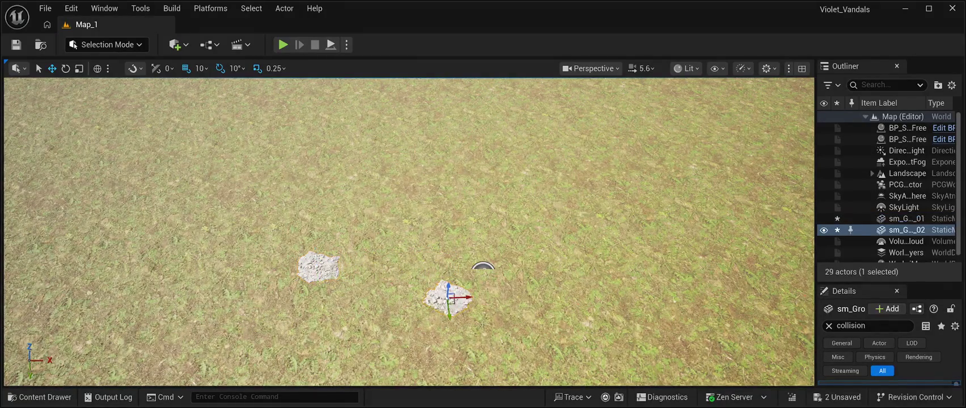
{"action": "mouse_move", "coordinate": [462, 296]}
{"action": "left_mouse_down"}
{"action": "mouse_move", "coordinate": [429, 299]}
{"action": "mouse_move", "coordinate": [397, 317]}
{"action": "mouse_move", "coordinate": [323, 317]}
{"action": "left_mouse_up"}
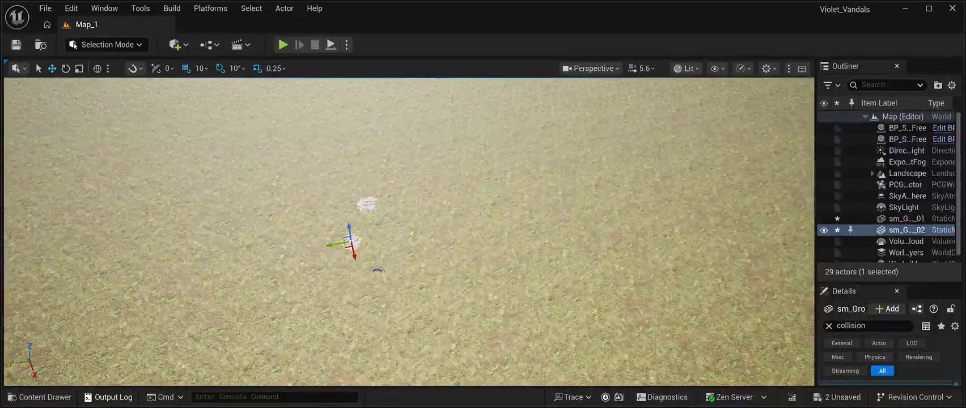
{"action": "left_click", "coordinate": [40, 397]}
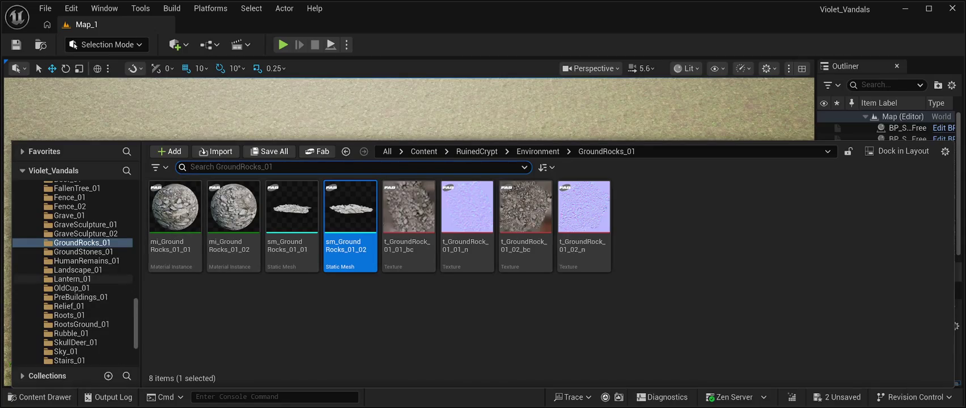
- Drop sm_GroundStones_01_01 and sm_GroundStones_01_02 from the GroundStones_01 folder onto the grass beside the rocks
{"action": "left_click", "coordinate": [84, 252]}
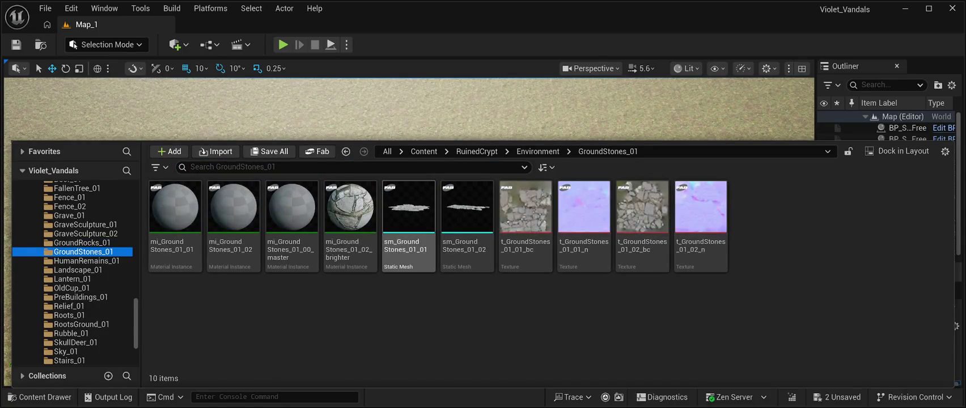
{"action": "mouse_move", "coordinate": [408, 216]}
{"action": "left_mouse_down"}
{"action": "mouse_move", "coordinate": [388, 141]}
{"action": "mouse_move", "coordinate": [431, 211]}
{"action": "left_mouse_up"}
{"action": "left_click", "coordinate": [40, 397]}
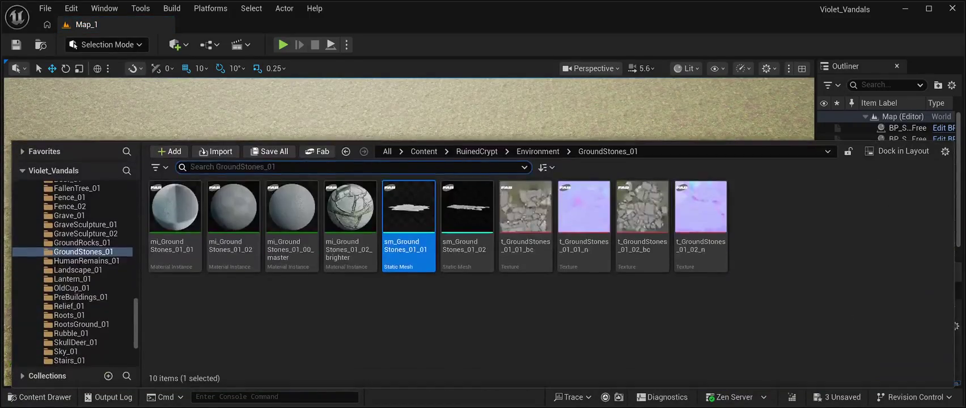
{"action": "left_click", "coordinate": [467, 215]}
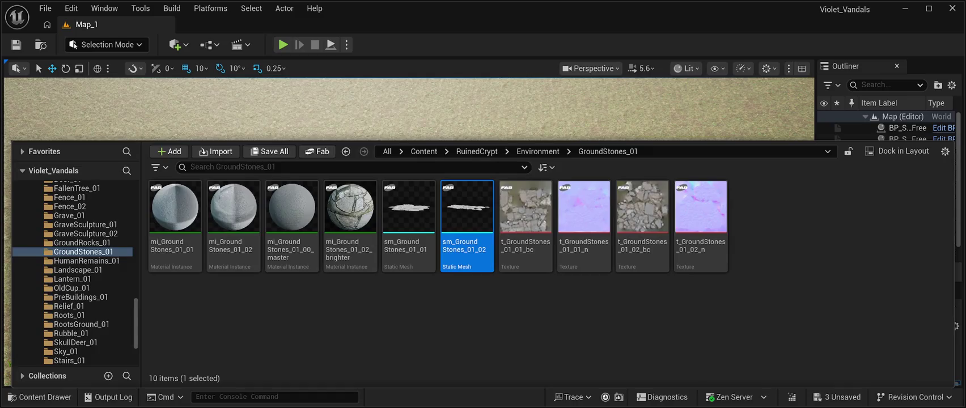
{"action": "key", "text": "ctrl+space"}
{"action": "mouse_move", "coordinate": [467, 215]}
{"action": "left_mouse_down"}
{"action": "mouse_move", "coordinate": [489, 263]}
{"action": "mouse_move", "coordinate": [498, 226]}
{"action": "mouse_move", "coordinate": [473, 153]}
{"action": "left_mouse_up"}
{"action": "scroll", "coordinate": [408, 233], "scroll_direction": "up", "scroll_amount": 5}
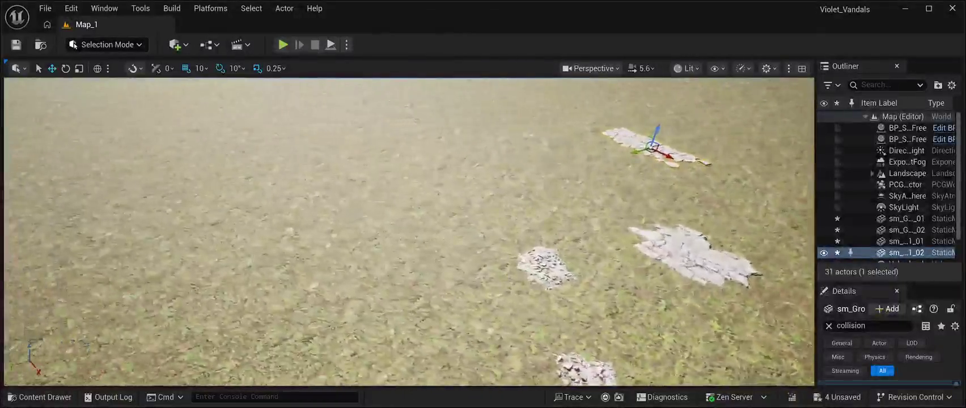
{"action": "scroll", "coordinate": [408, 233], "scroll_direction": "down", "scroll_amount": 3}
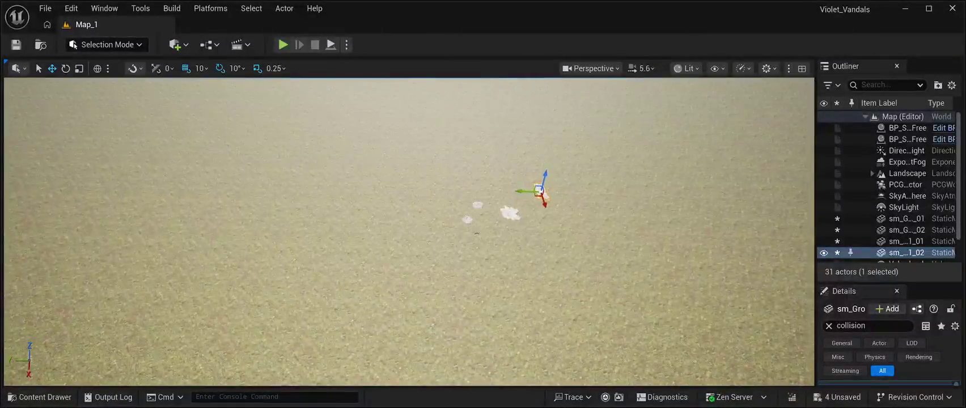
{"action": "left_click", "coordinate": [39, 397]}
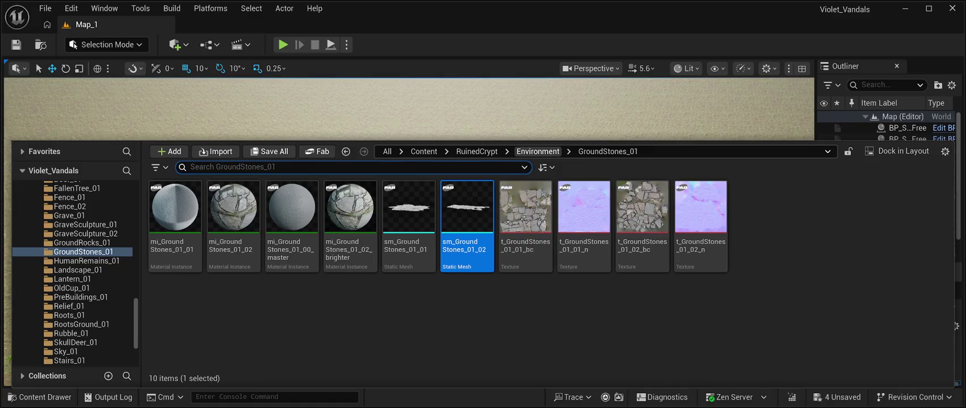
{"action": "key", "text": "ctrl+space"}
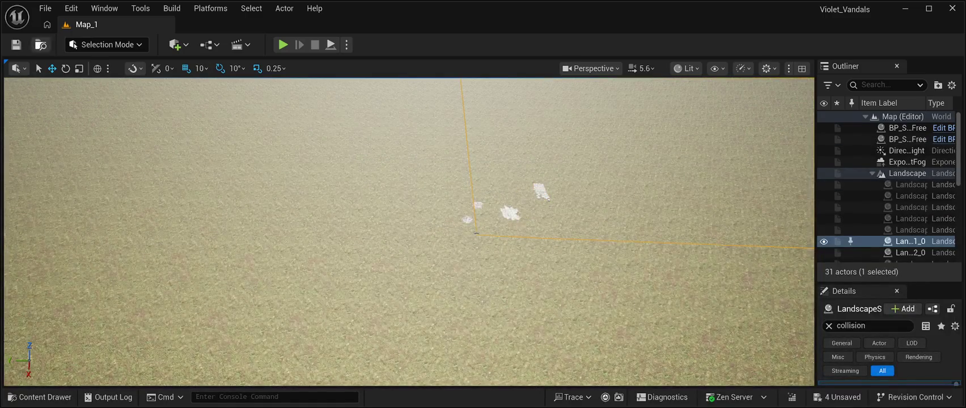
- Undo the four rock and stone placements with Ctrl+Z, leaving bare grass out to the horizon
{"action": "key", "text": "f"}
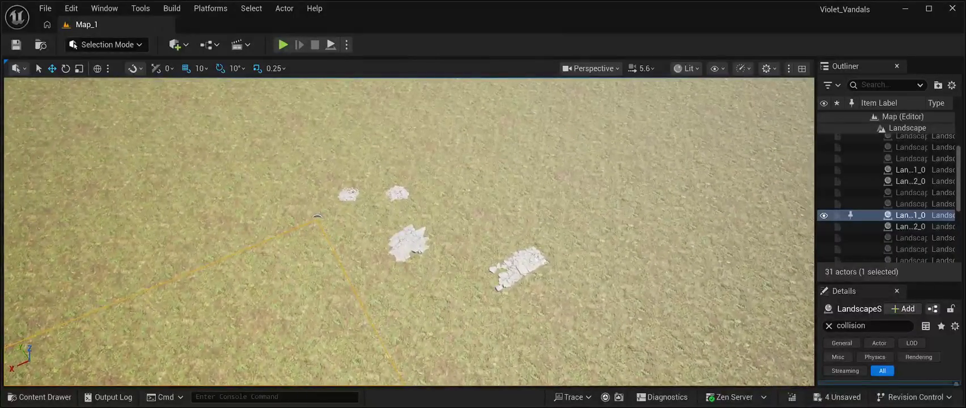
{"action": "left_click", "coordinate": [518, 266]}
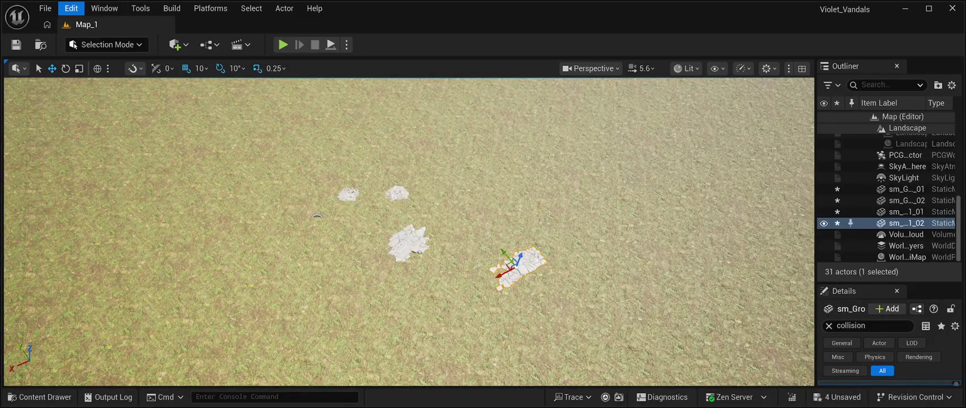
{"action": "left_click", "coordinate": [316, 217]}
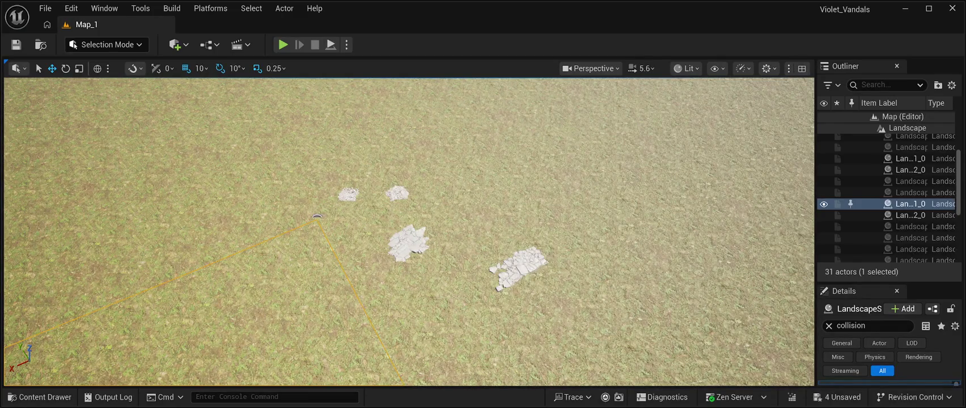
{"action": "key", "text": "ctrl+z"}
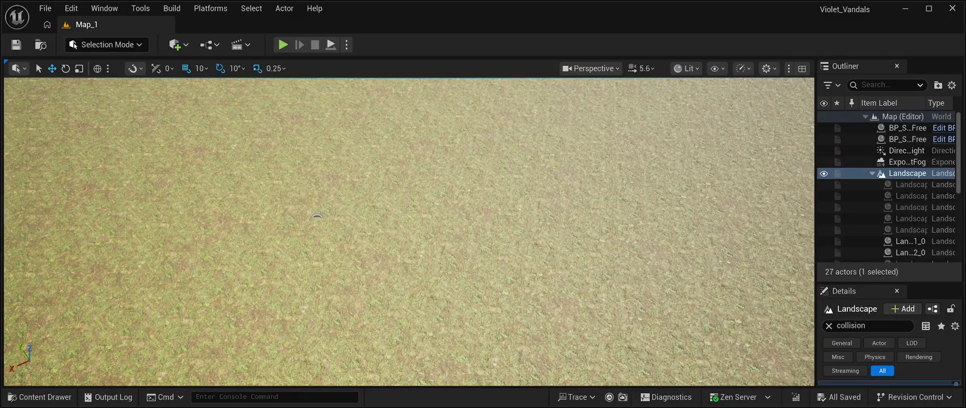
{"action": "mouse_move", "coordinate": [317, 216]}
{"action": "left_mouse_down"}
{"action": "mouse_move", "coordinate": [518, 319]}
{"action": "mouse_move", "coordinate": [518, 272]}
{"action": "mouse_move", "coordinate": [518, 329]}
{"action": "left_mouse_up"}
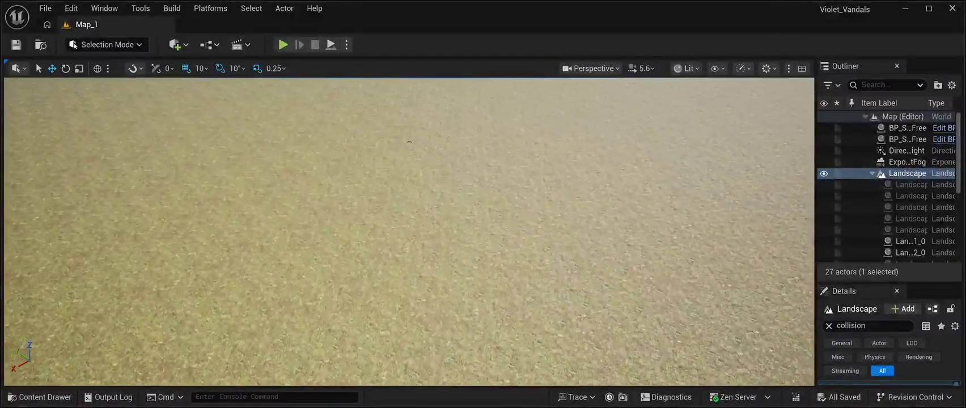
{"action": "left_click", "coordinate": [40, 397]}
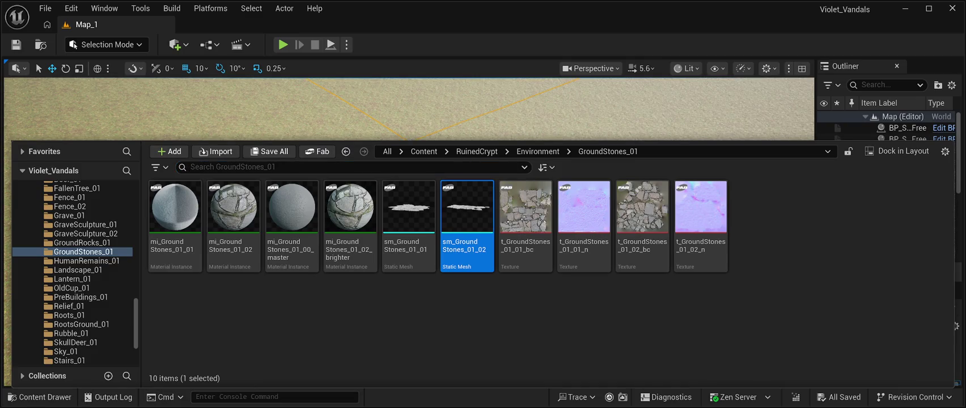
- Close the GroundStones_01 Content Drawer to reveal the full level viewport
{"action": "key", "text": "ctrl+space"}
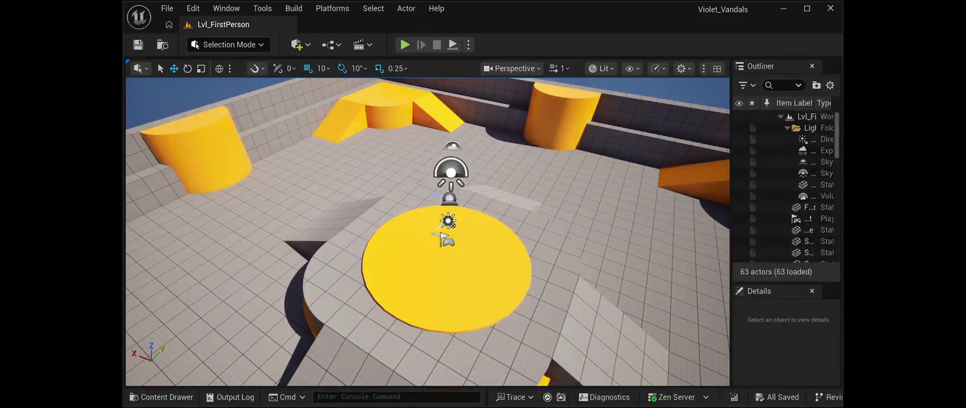
- Swing the view forward across the first-person arena
{"action": "mouse_move", "coordinate": [427, 232]}
{"action": "left_mouse_down"}
{"action": "mouse_move", "coordinate": [397, 232]}
{"action": "mouse_move", "coordinate": [414, 238]}
{"action": "mouse_move", "coordinate": [392, 247]}
{"action": "left_mouse_up"}
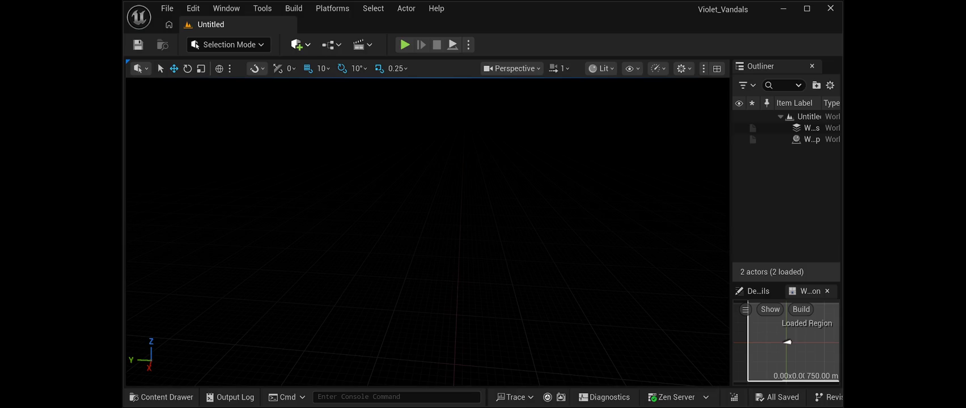
- Paste the directional light and sky actors into the new Untitled level with Ctrl+V
{"action": "key", "text": "ctrl+v"}
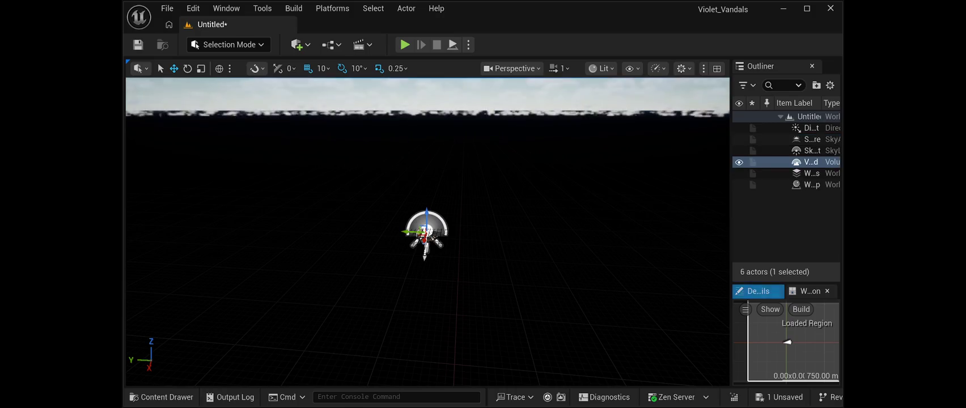
- Widen the Outliner/Details column and set the DirectionalLight's Mobility to Movable
{"action": "key", "text": "f"}
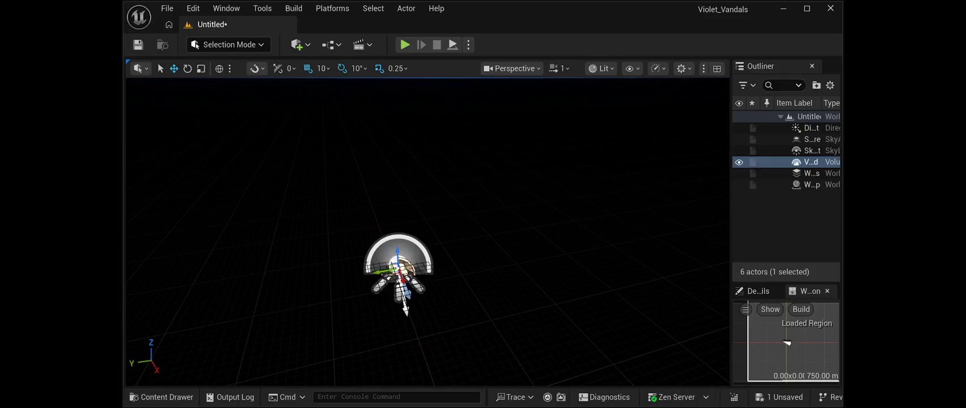
{"action": "left_click_drag", "start_coordinate": [731, 227], "coordinate": [538, 227]}
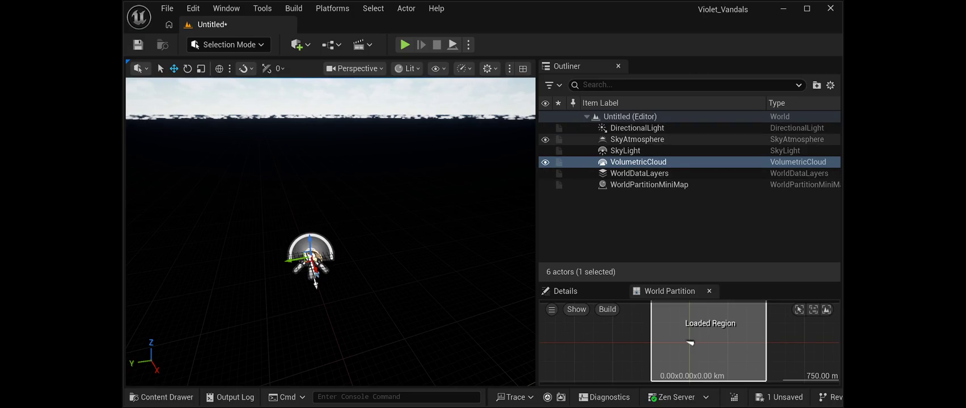
{"action": "left_click", "coordinate": [638, 127]}
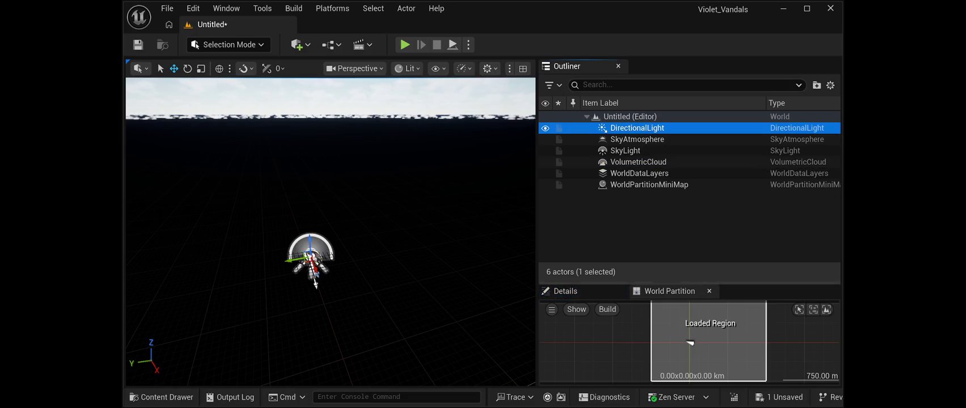
{"action": "left_click", "coordinate": [708, 291]}
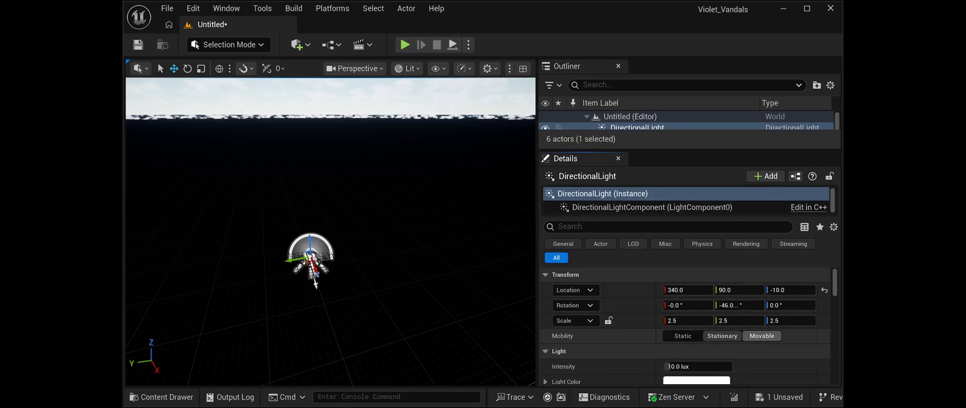
{"action": "left_click", "coordinate": [761, 335]}
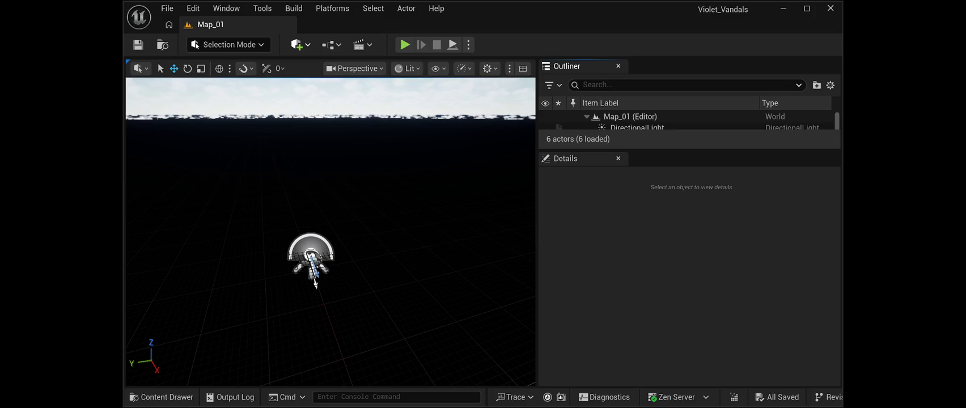
- Enlarge the Outliner and reset the ExponentialHeightFog's location to the origin
{"action": "left_click_drag", "start_coordinate": [689, 150], "coordinate": [689, 261]}
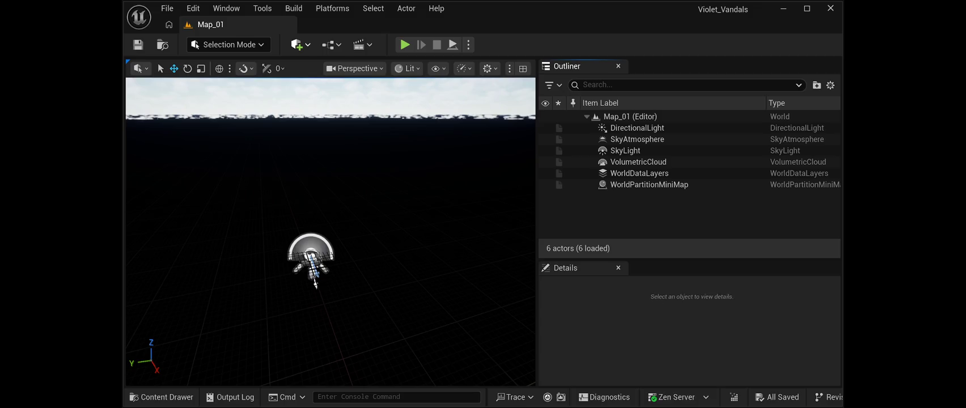
{"action": "key", "text": "f"}
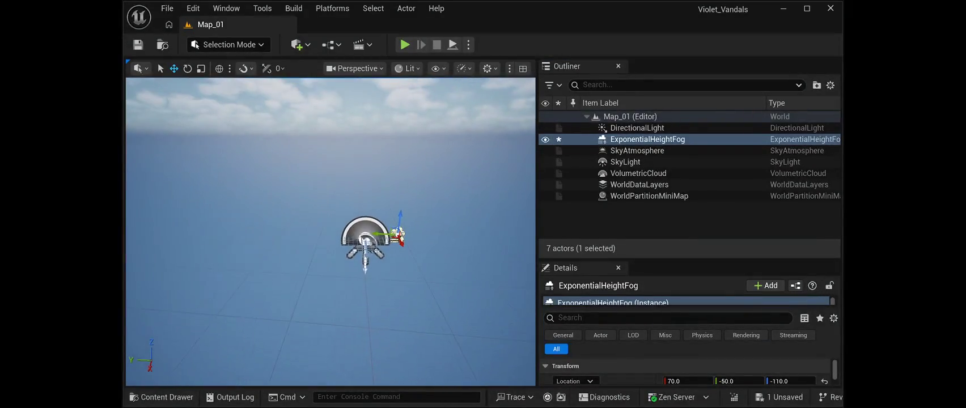
{"action": "scroll", "coordinate": [686, 372], "scroll_direction": "down", "scroll_amount": 2}
{"action": "scroll", "coordinate": [686, 371], "scroll_direction": "up", "scroll_amount": 2}
{"action": "left_click", "coordinate": [824, 363]}
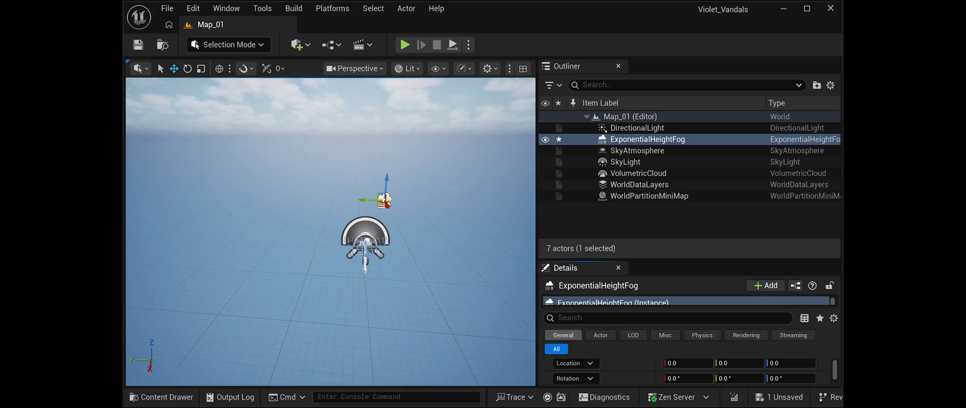
- Reset the directional light, sky atmosphere, sky light and volumetric cloud locations to 0,0,0
{"action": "left_click", "coordinate": [637, 128]}
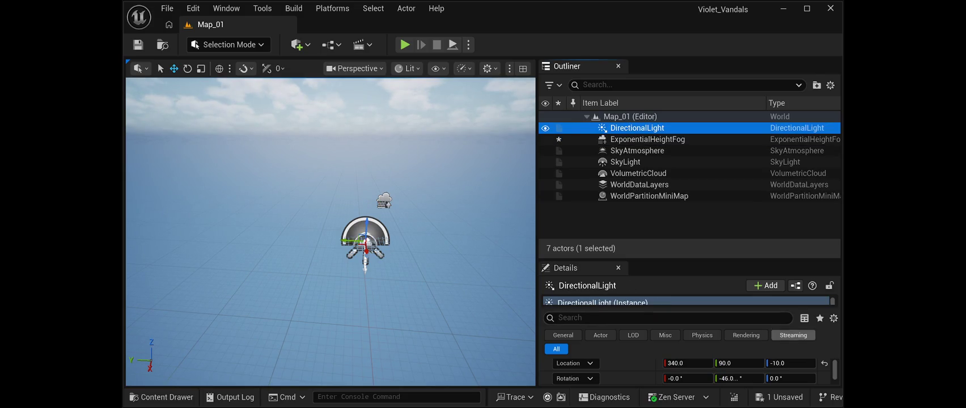
{"action": "left_click", "coordinate": [824, 364]}
{"action": "left_click", "coordinate": [647, 139]}
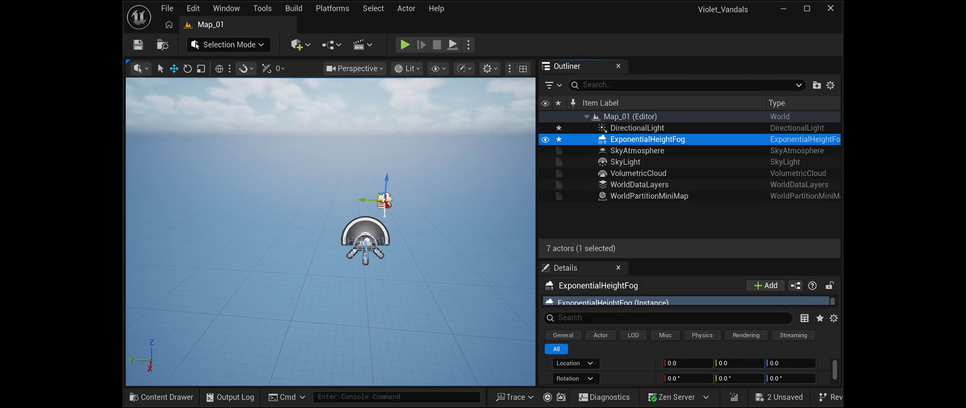
{"action": "left_click", "coordinate": [637, 150]}
{"action": "left_click", "coordinate": [824, 363]}
{"action": "left_click", "coordinate": [626, 162]}
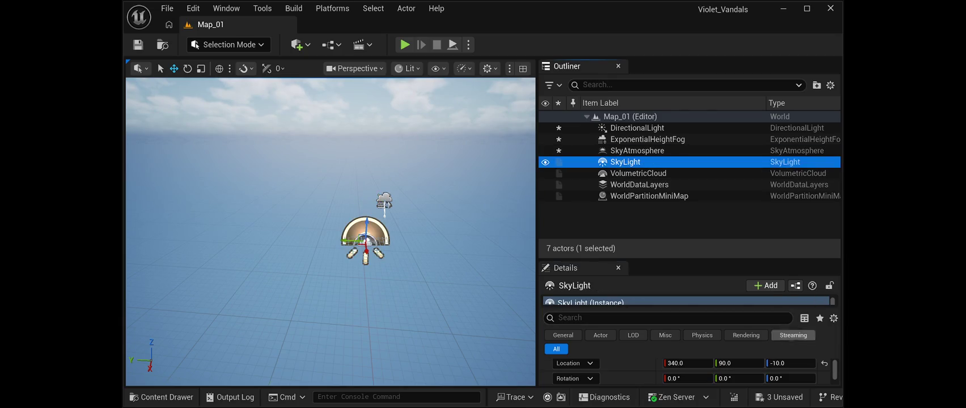
{"action": "left_click", "coordinate": [824, 363]}
{"action": "left_click", "coordinate": [632, 173]}
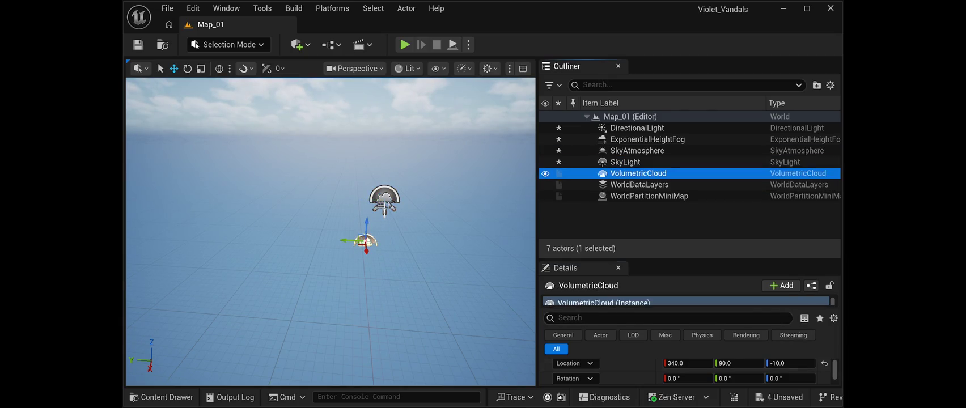
{"action": "left_click", "coordinate": [825, 364]}
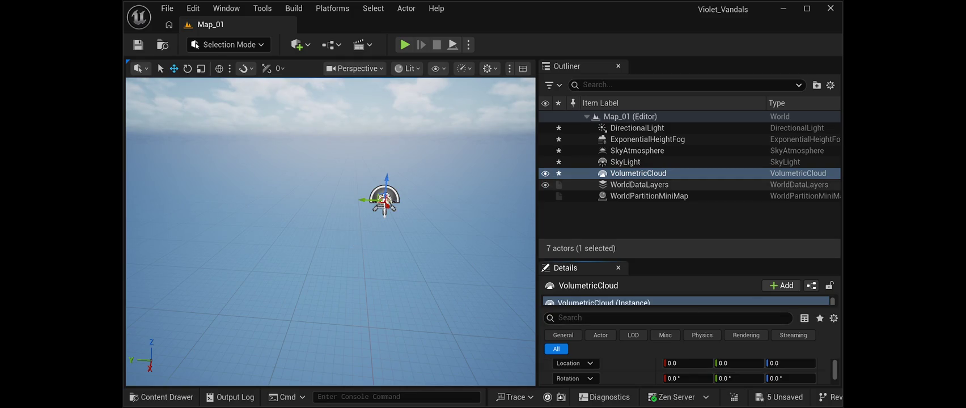
- Frame the directional light, save Map_01 with Ctrl+S and maximize the editor window
{"action": "left_click", "coordinate": [639, 184]}
{"action": "left_click", "coordinate": [649, 195]}
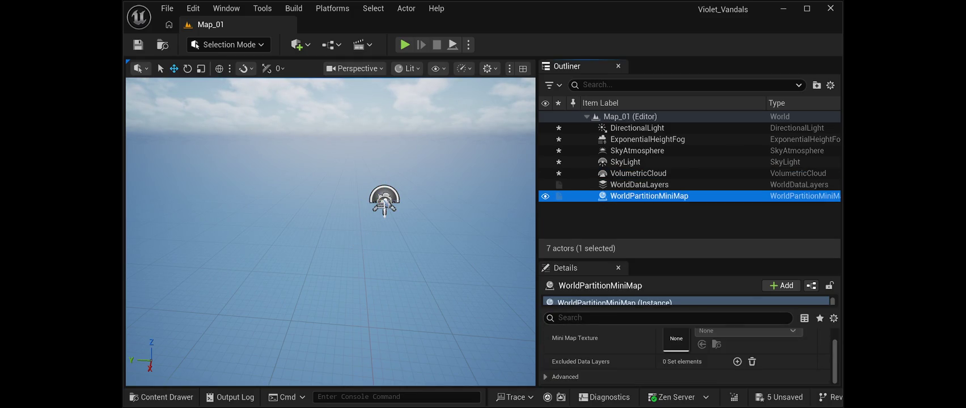
{"action": "left_click", "coordinate": [637, 128]}
{"action": "key", "text": "f"}
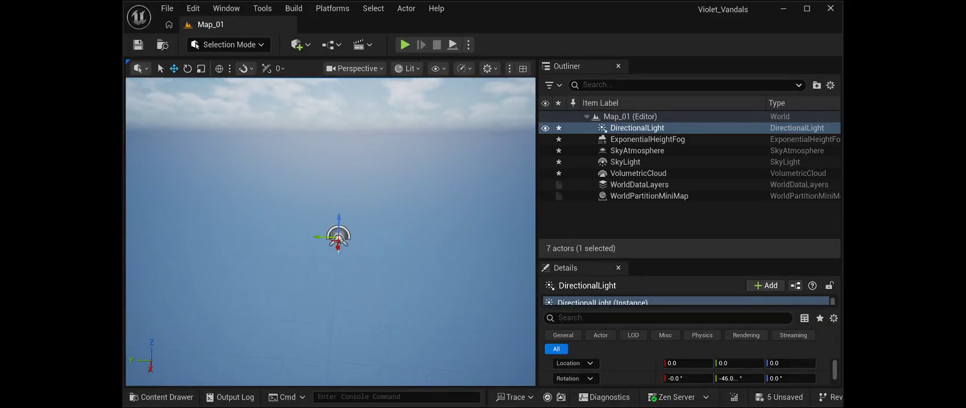
{"action": "key", "text": "ctrl+s"}
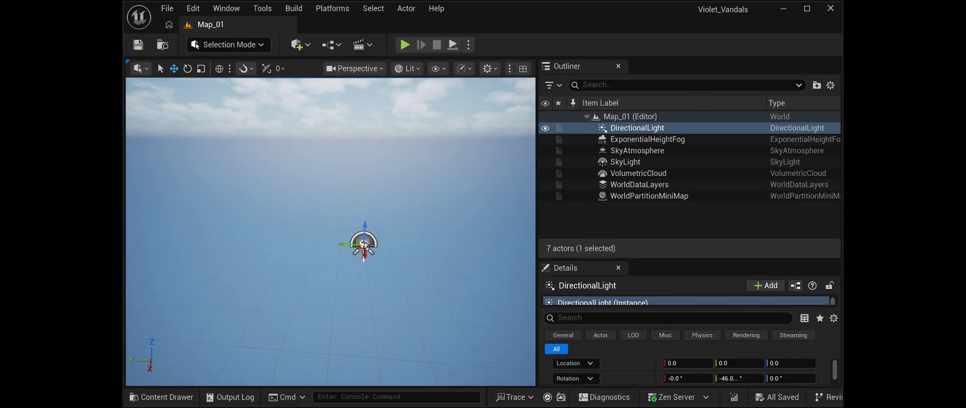
{"action": "left_click", "coordinate": [807, 8]}
{"action": "left_click", "coordinate": [38, 398]}
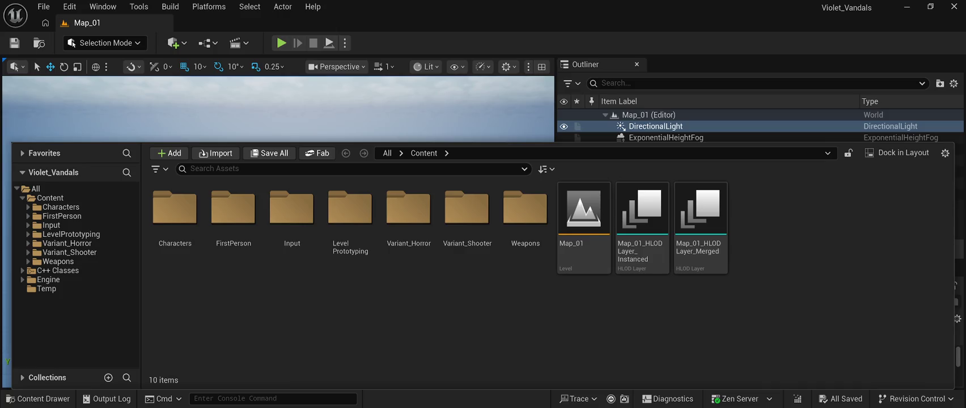
- Close the Content Drawer to return to the saved Map_01 viewport
{"action": "key", "text": "ctrl+space"}
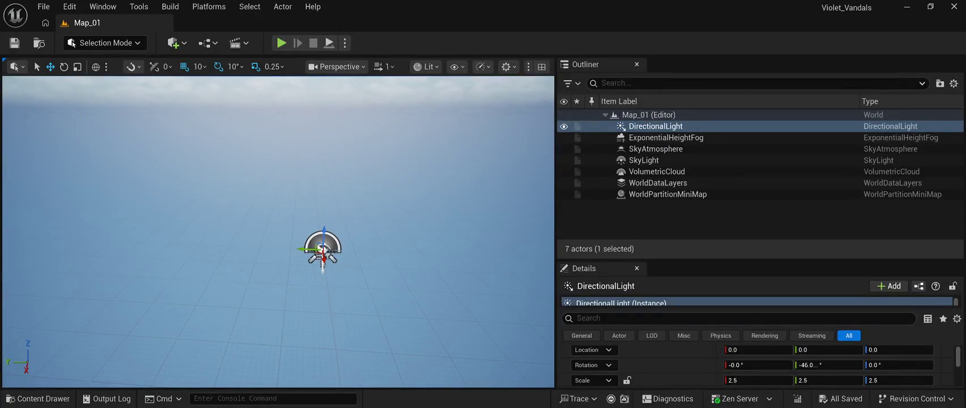
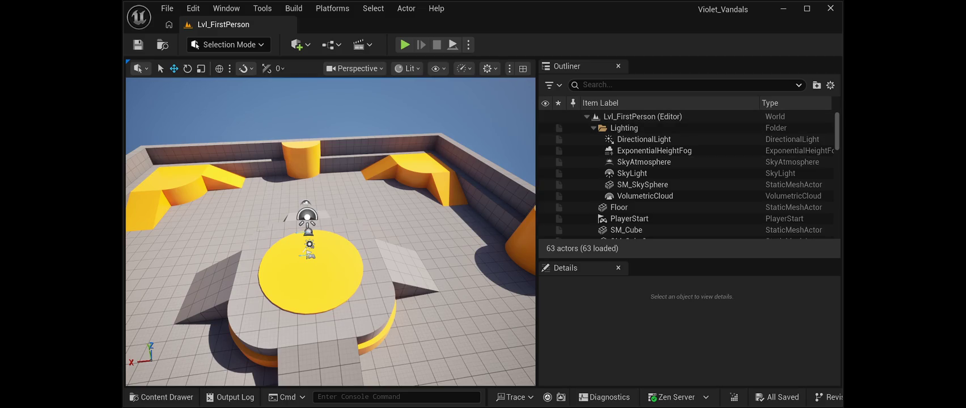
- Widen the level viewport and maximize the editor window to fill the screen
{"action": "left_click_drag", "start_coordinate": [537, 227], "coordinate": [759, 227]}
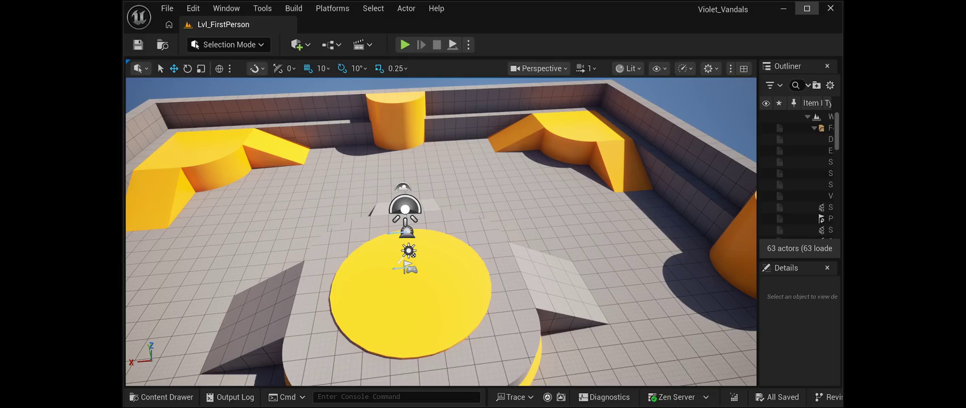
{"action": "left_click", "coordinate": [807, 8]}
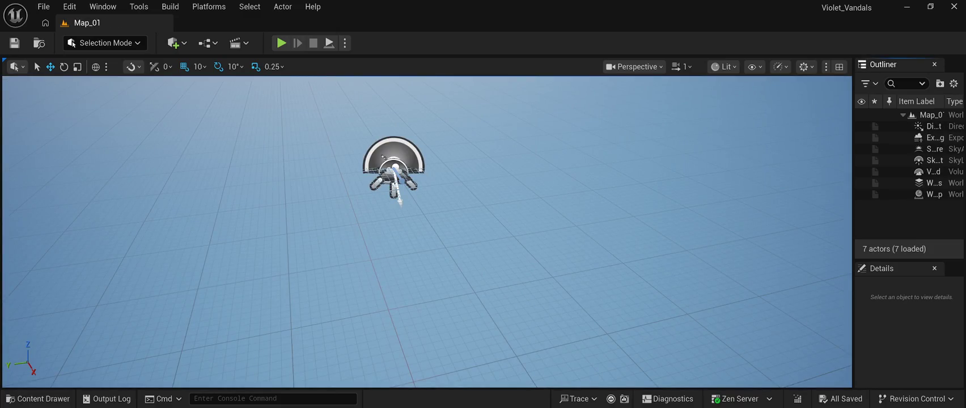
- Browse the Content Drawer to Weapons > Rifle > Meshes and select SM_Rifle
{"action": "left_click", "coordinate": [39, 398]}
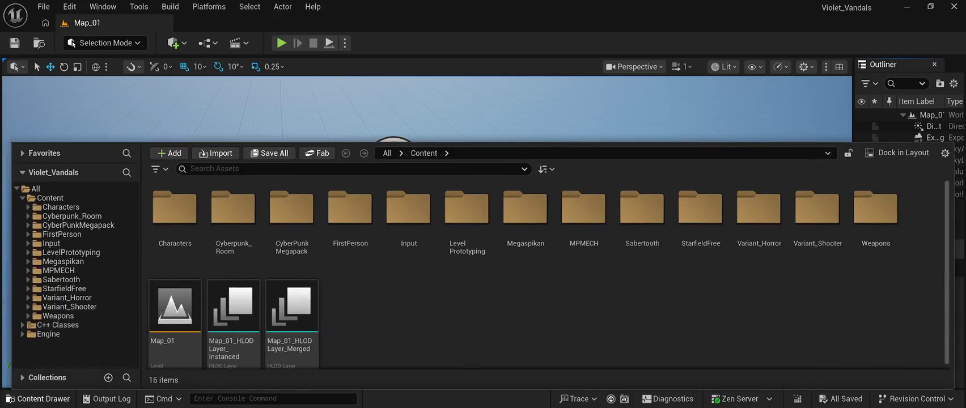
{"action": "double_click", "coordinate": [875, 210]}
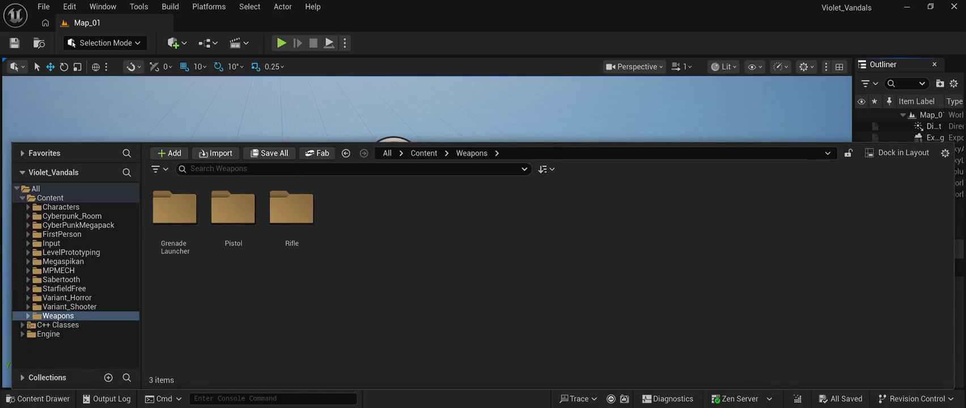
{"action": "double_click", "coordinate": [291, 210]}
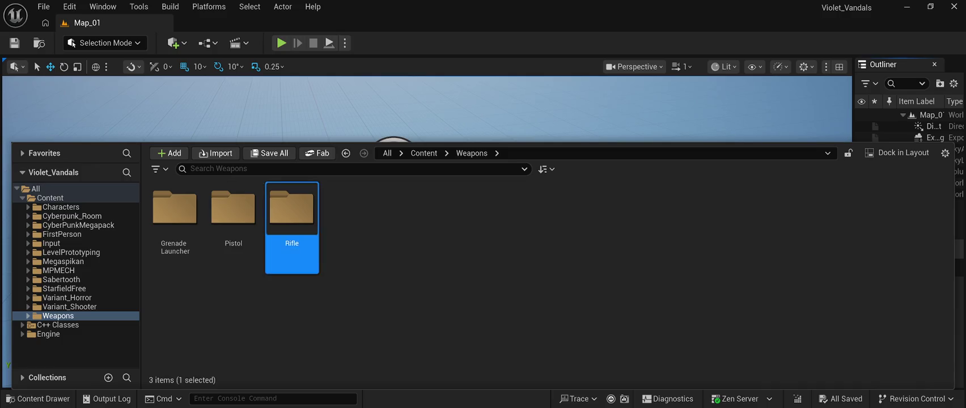
{"action": "double_click", "coordinate": [233, 209]}
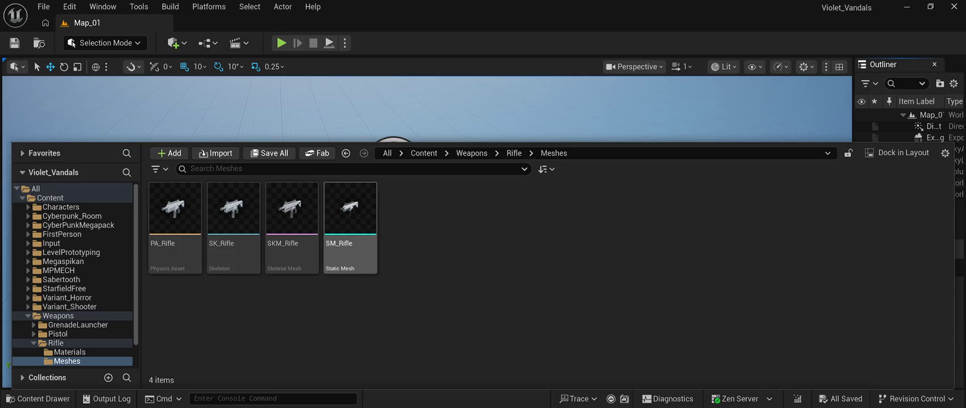
{"action": "left_click", "coordinate": [350, 221]}
{"action": "key", "text": "ctrl+space"}
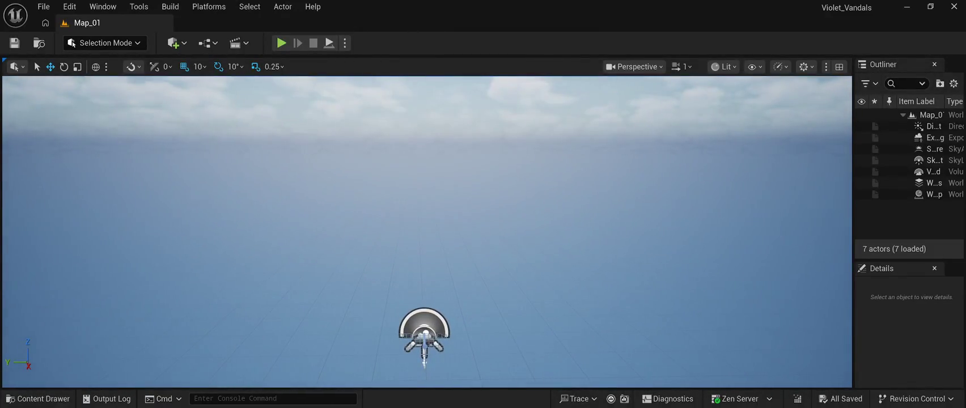
- Check the Cyberpunk_Room folder, then move the Outliner splitter left so actor names show fully
{"action": "key", "text": "ctrl+space"}
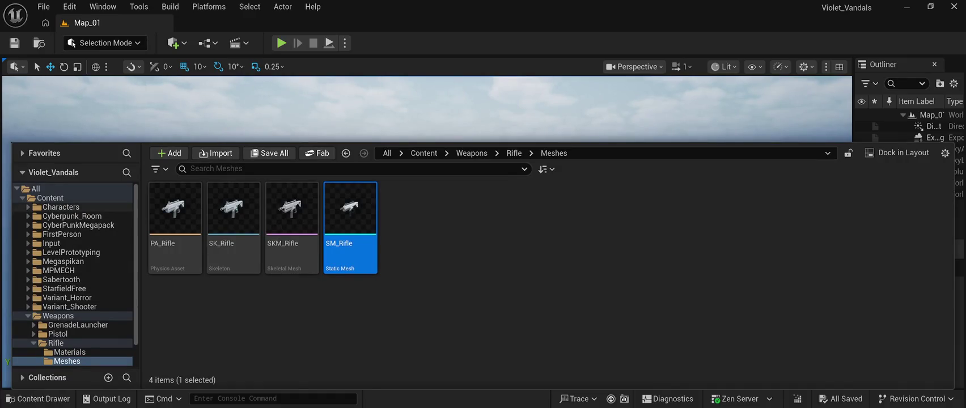
{"action": "left_click", "coordinate": [72, 216]}
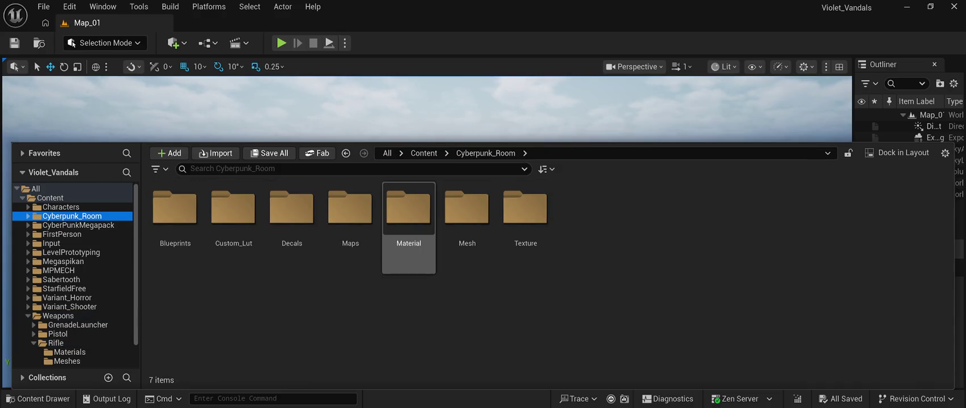
{"action": "key", "text": "ctrl+space"}
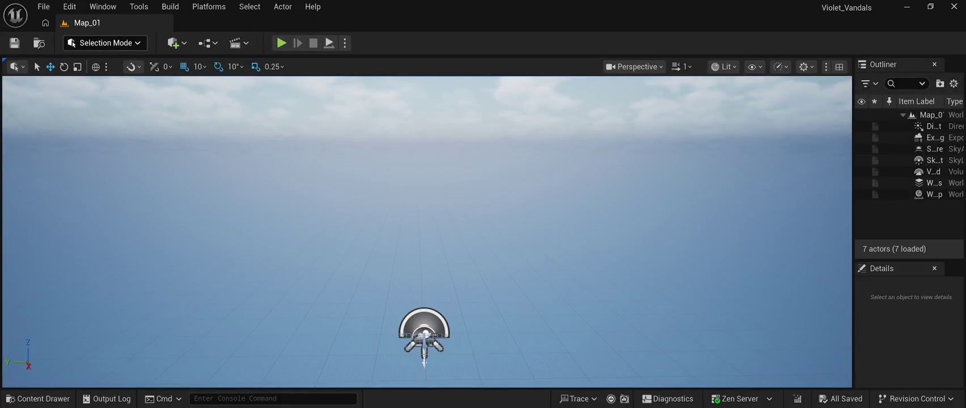
{"action": "left_click", "coordinate": [44, 6]}
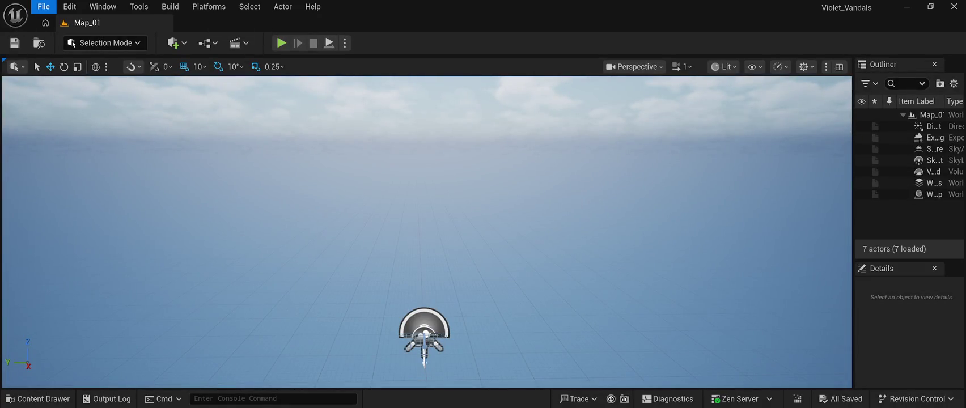
{"action": "key", "text": "Escape"}
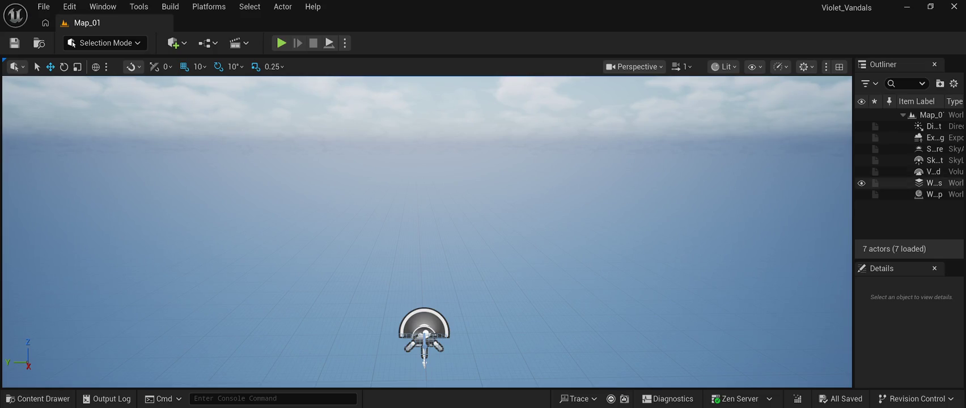
{"action": "left_click_drag", "start_coordinate": [854, 196], "coordinate": [703, 196]}
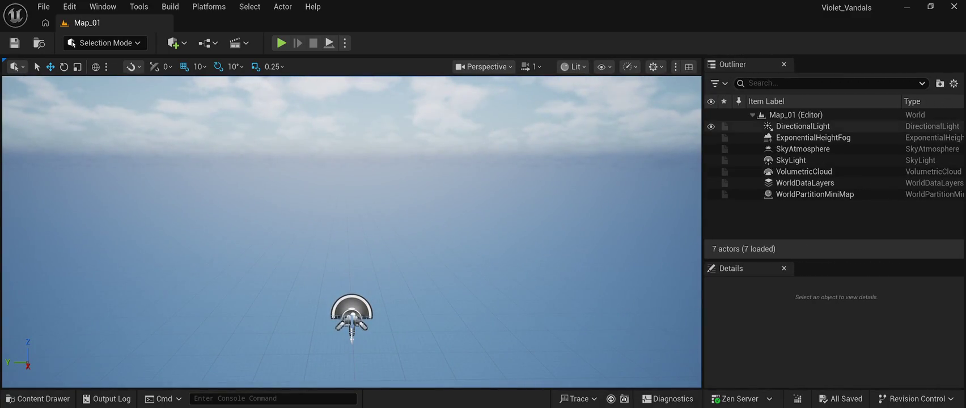
- Scale the DirectionalLight to 2.5 on every axis and save Map_01
{"action": "left_click", "coordinate": [803, 126]}
{"action": "scroll", "coordinate": [831, 372], "scroll_direction": "down", "scroll_amount": 2}
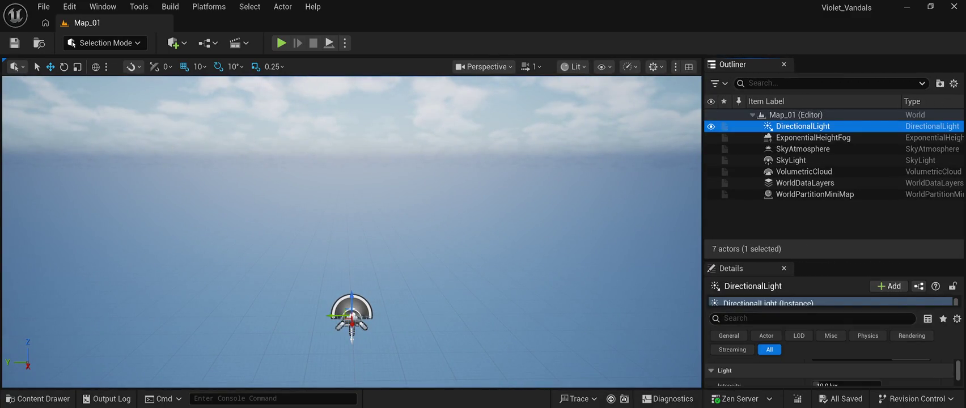
{"action": "scroll", "coordinate": [831, 371], "scroll_direction": "up", "scroll_amount": 2}
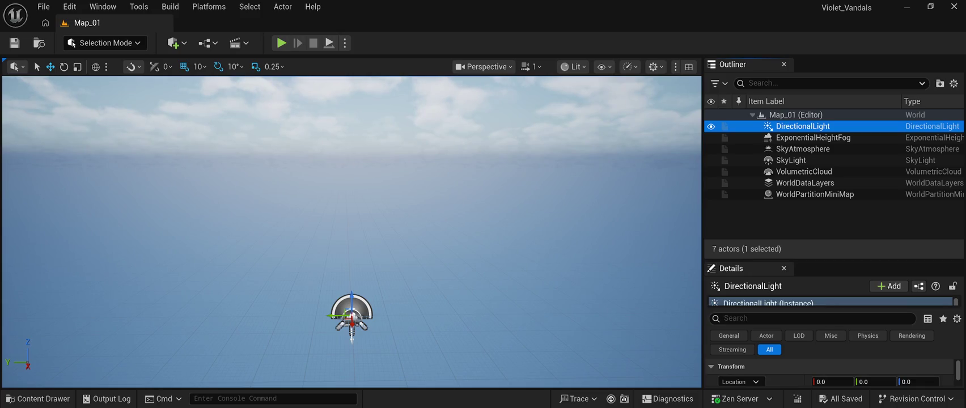
{"action": "left_click_drag", "start_coordinate": [833, 260], "coordinate": [833, 201]}
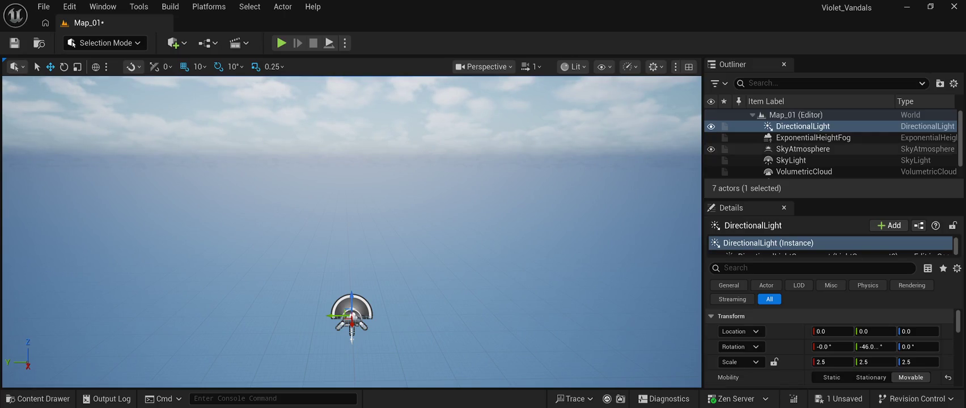
{"action": "left_click", "coordinate": [803, 126]}
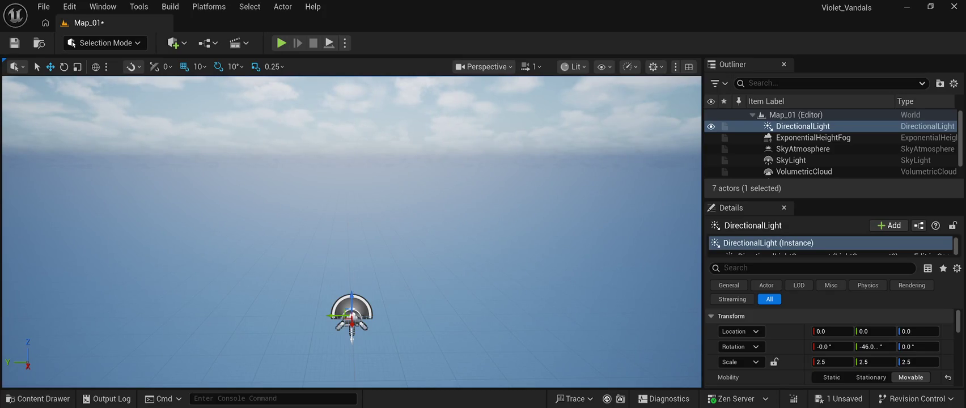
{"action": "key", "text": "ctrl+s"}
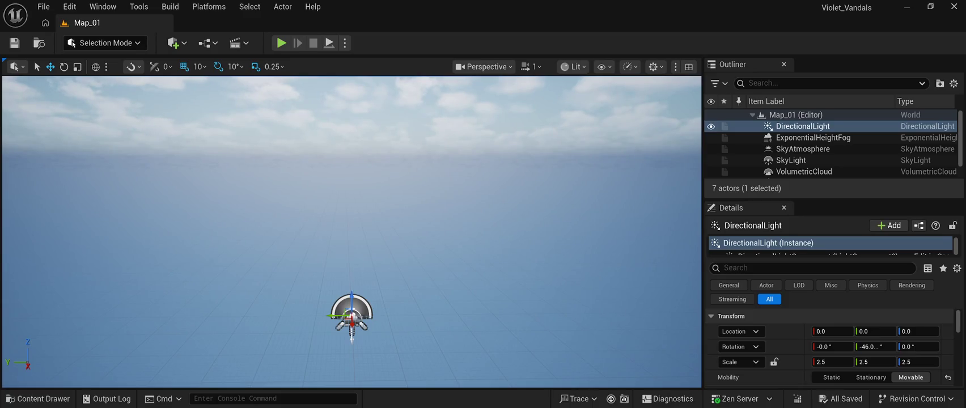
{"action": "key", "text": "ctrl+space"}
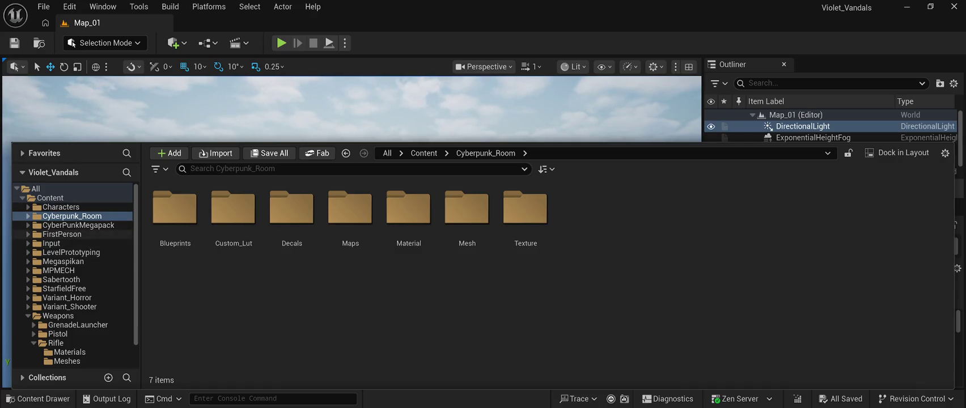
- Place BP_Starfield_bgNebula_Free from StarfieldFree > BluePrint at the world origin
{"action": "scroll", "coordinate": [85, 326], "scroll_direction": "down", "scroll_amount": 2}
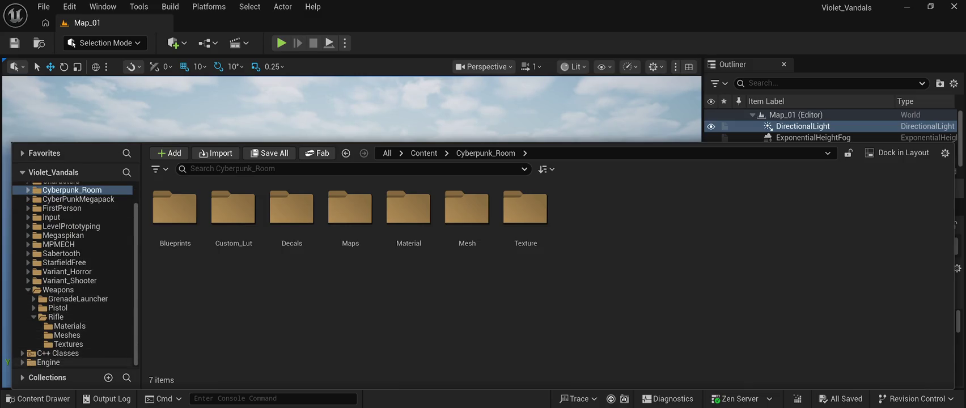
{"action": "scroll", "coordinate": [85, 332], "scroll_direction": "up", "scroll_amount": 2}
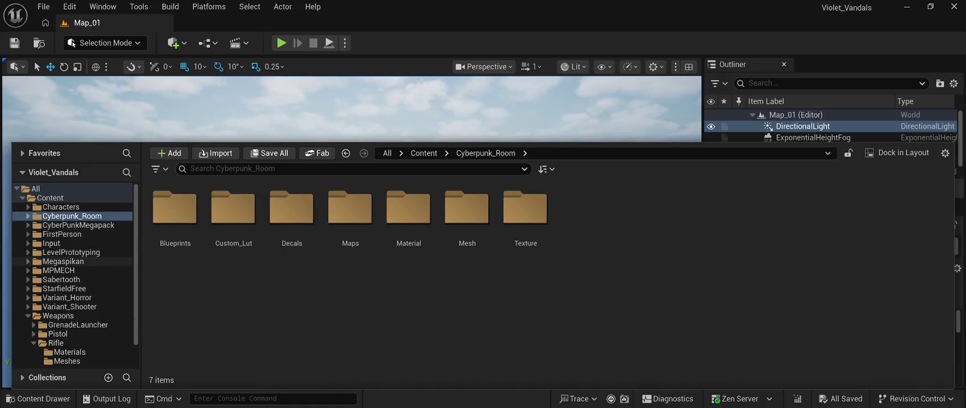
{"action": "scroll", "coordinate": [85, 307], "scroll_direction": "down", "scroll_amount": 1}
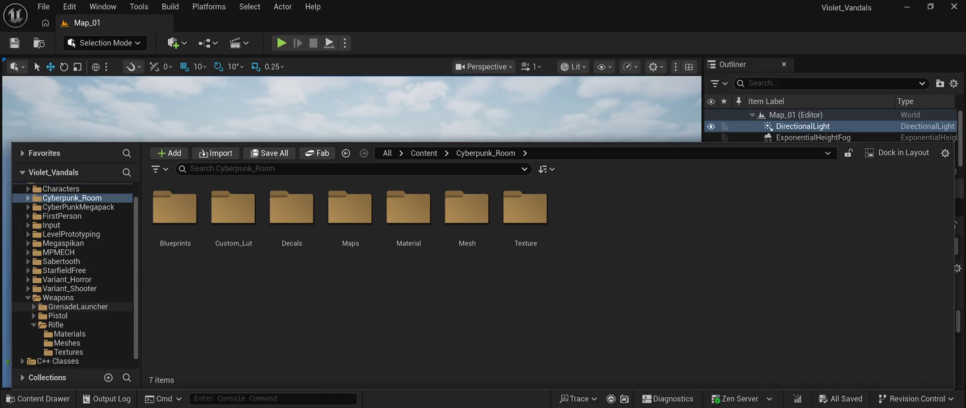
{"action": "scroll", "coordinate": [85, 307], "scroll_direction": "up", "scroll_amount": 1}
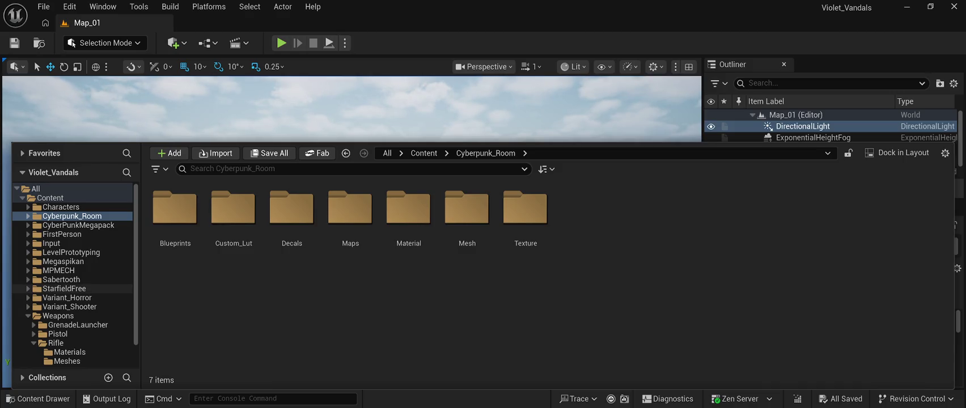
{"action": "left_click", "coordinate": [64, 288]}
{"action": "double_click", "coordinate": [175, 210]}
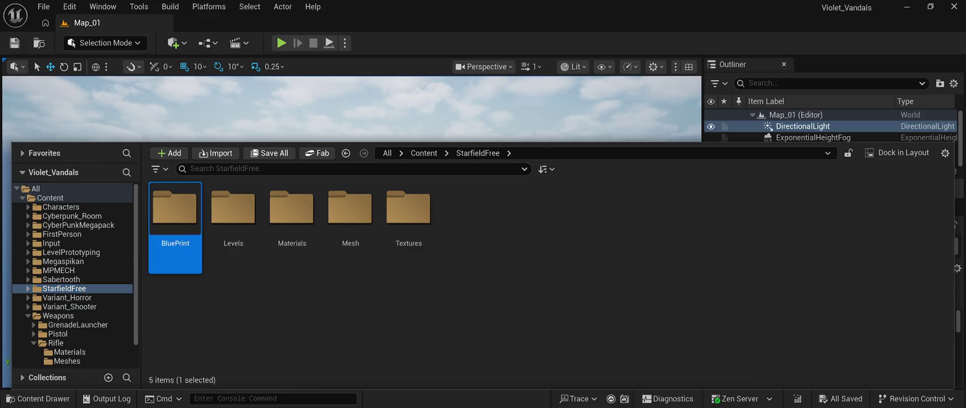
{"action": "mouse_move", "coordinate": [175, 210]}
{"action": "left_mouse_down"}
{"action": "mouse_move", "coordinate": [242, 149]}
{"action": "mouse_move", "coordinate": [314, 328]}
{"action": "left_mouse_up"}
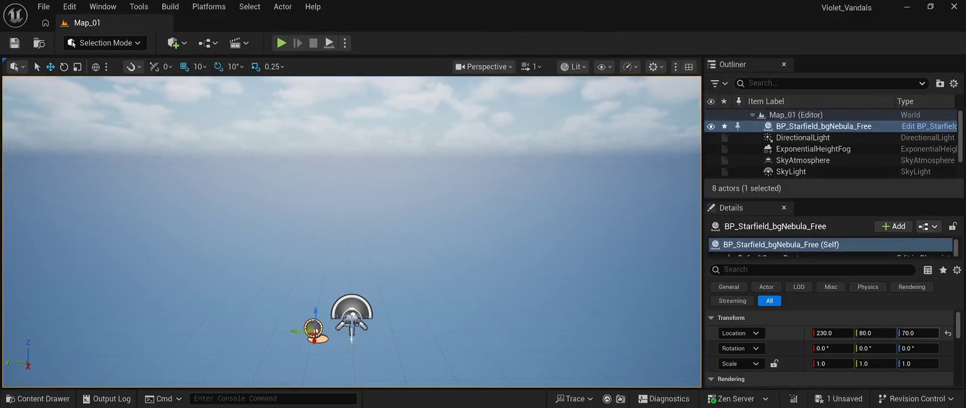
{"action": "left_click", "coordinate": [948, 333]}
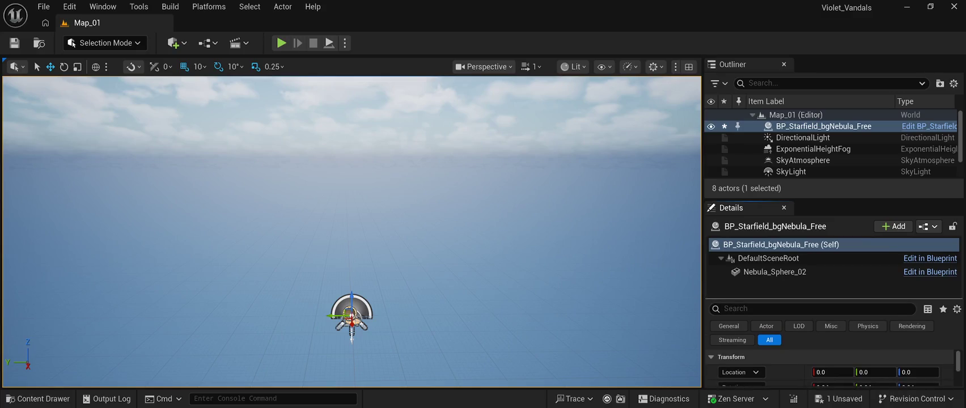
- Give the Nebula_Sphere_02 component a different nebula material instance and save the level
{"action": "left_click", "coordinate": [774, 271]}
{"action": "scroll", "coordinate": [831, 360], "scroll_direction": "down", "scroll_amount": 5}
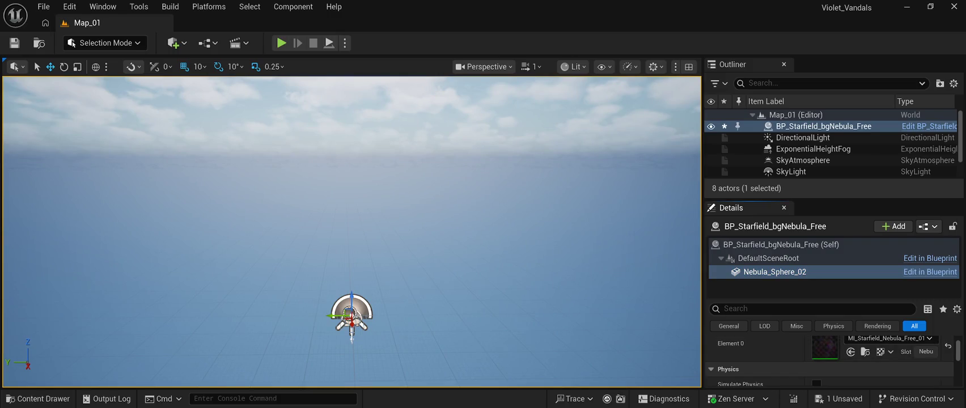
{"action": "key", "text": "ctrl+s"}
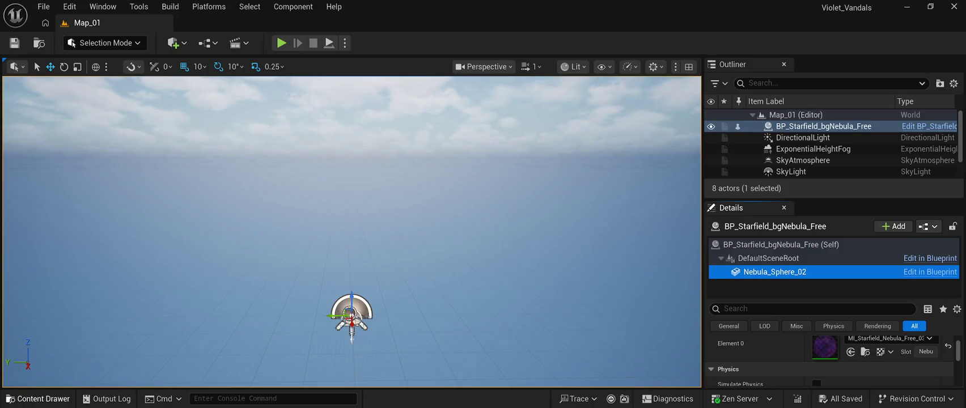
{"action": "key", "text": "ctrl+space"}
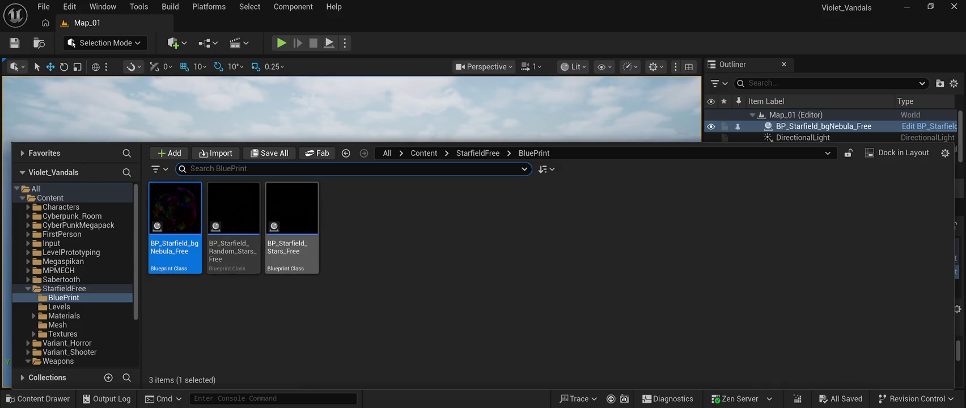
- Add BP_Starfield_Stars_Free at location 0, 0, 0 and preview it in Play mode
{"action": "mouse_move", "coordinate": [292, 227]}
{"action": "left_mouse_down"}
{"action": "mouse_move", "coordinate": [295, 215]}
{"action": "mouse_move", "coordinate": [352, 317]}
{"action": "left_mouse_up"}
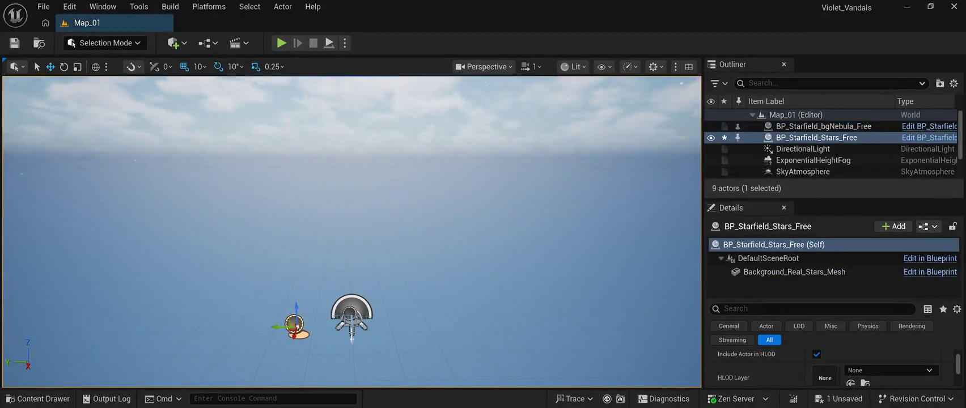
{"action": "key", "text": "f"}
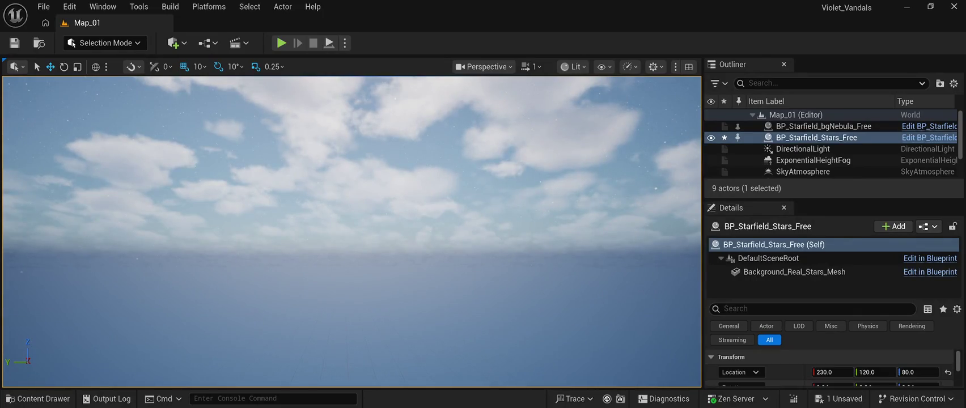
{"action": "left_click", "coordinate": [948, 372]}
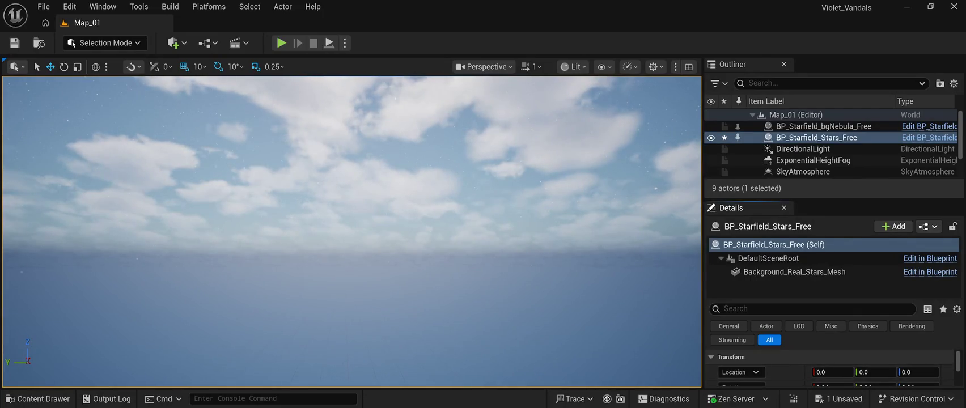
{"action": "key", "text": "alt+p"}
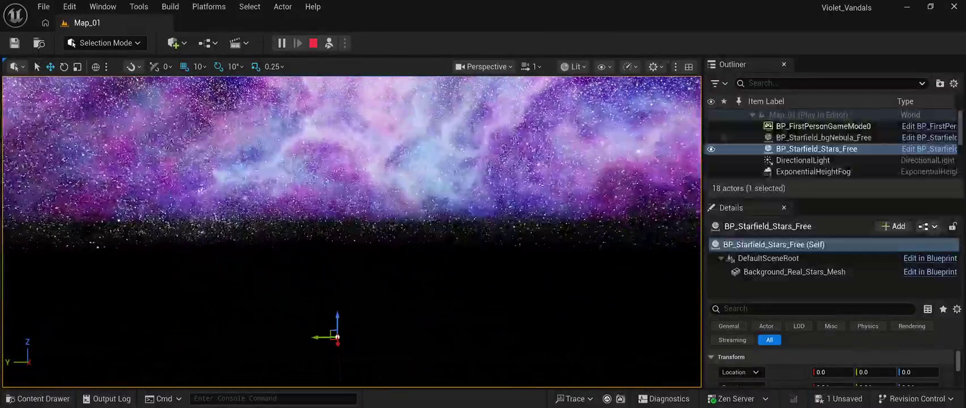
{"action": "key", "text": "Escape"}
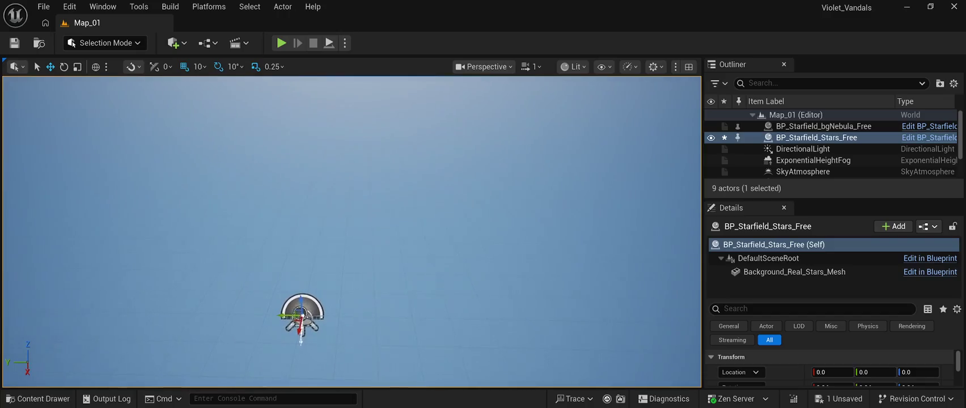
{"action": "left_click", "coordinate": [38, 399]}
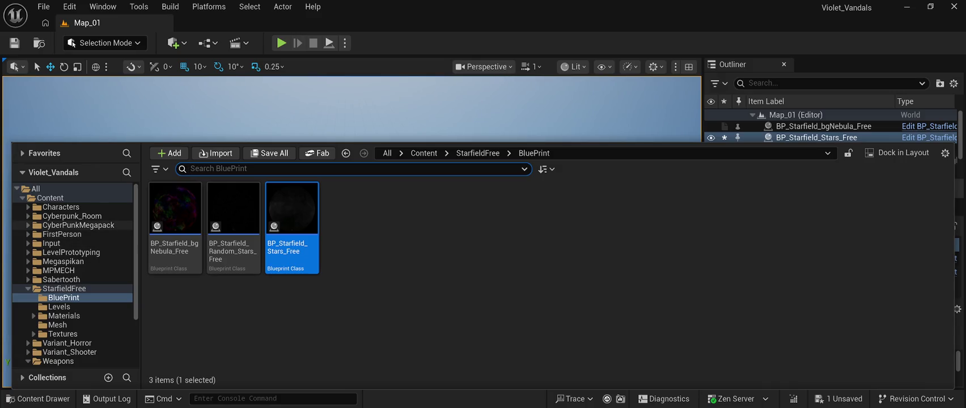
- Browse the LevelPrototyping meshes and materials and the JumpPad asset folders
{"action": "left_click", "coordinate": [78, 225]}
{"action": "left_click", "coordinate": [71, 252]}
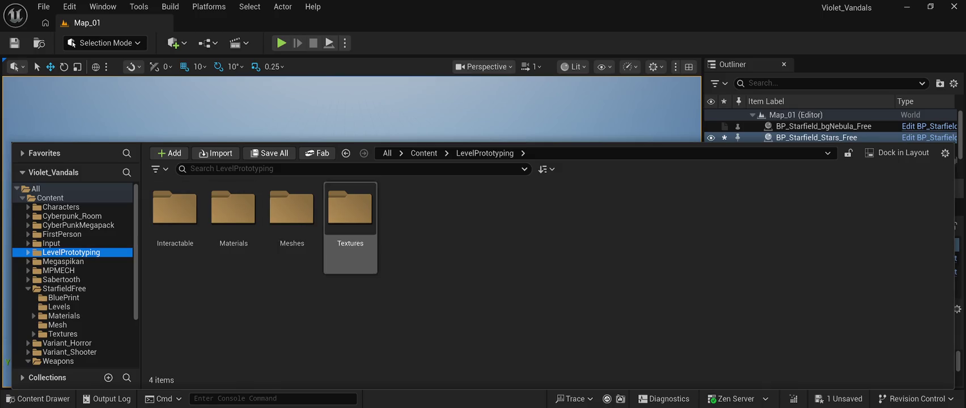
{"action": "double_click", "coordinate": [292, 211]}
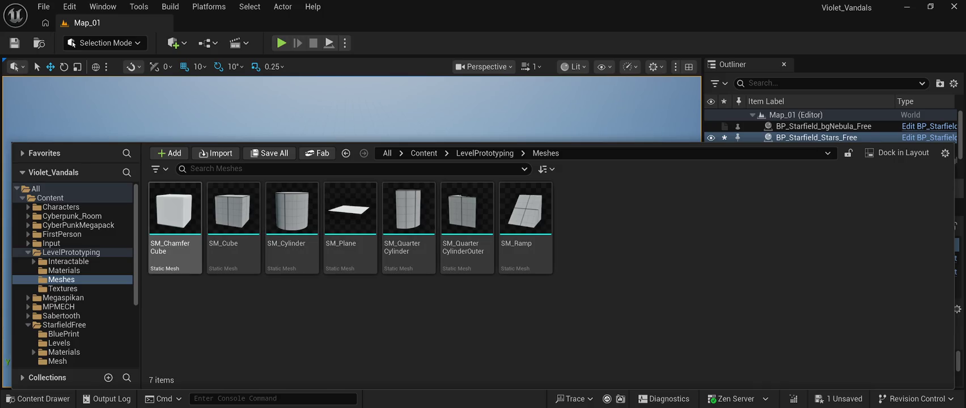
{"action": "left_click", "coordinate": [63, 270]}
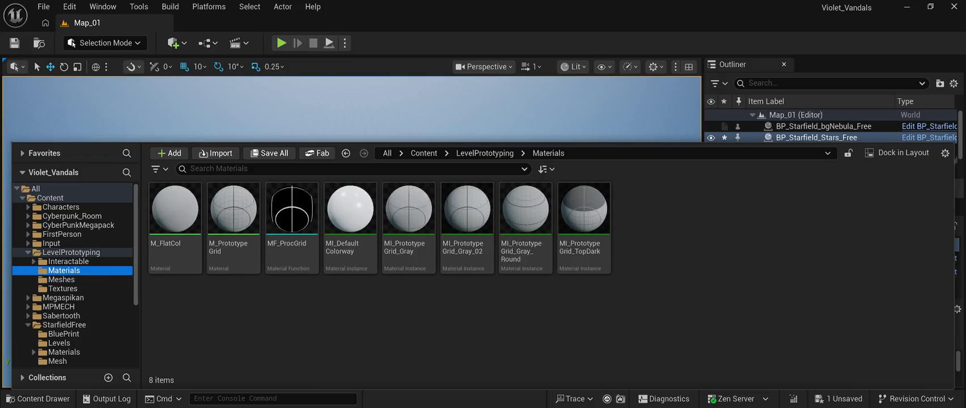
{"action": "left_click", "coordinate": [68, 261]}
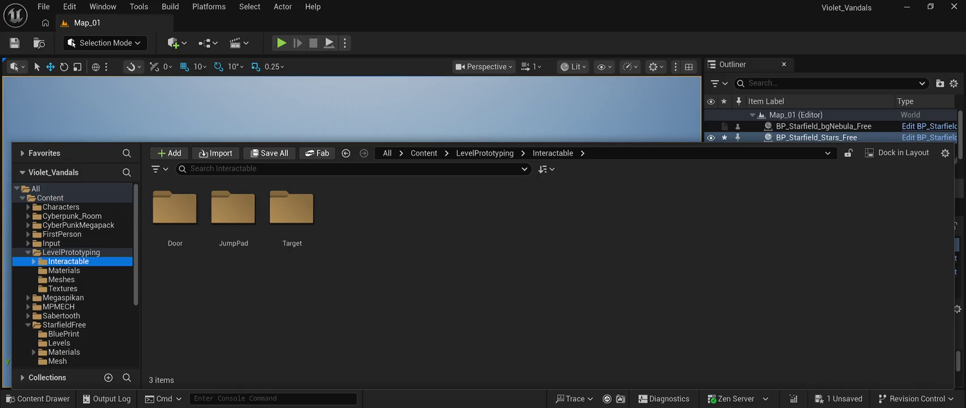
{"action": "double_click", "coordinate": [233, 208]}
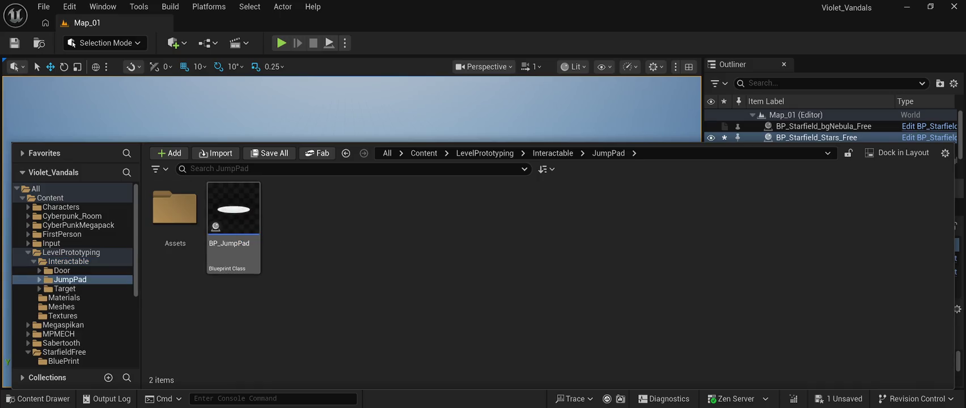
{"action": "double_click", "coordinate": [175, 208]}
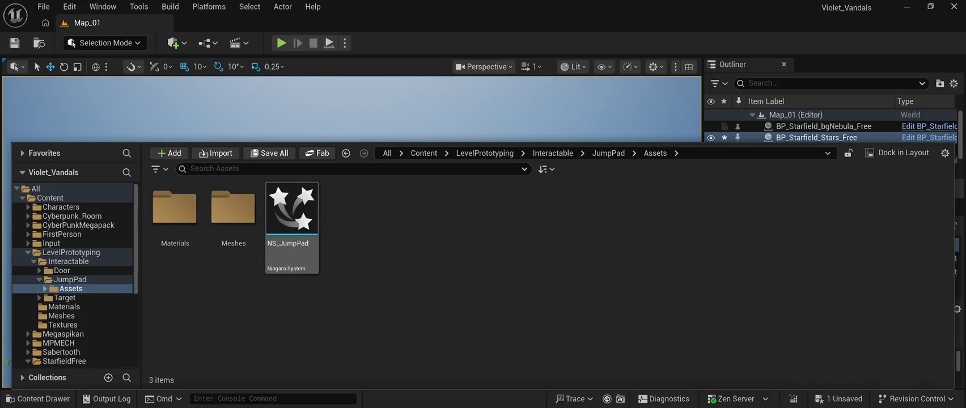
{"action": "double_click", "coordinate": [233, 208]}
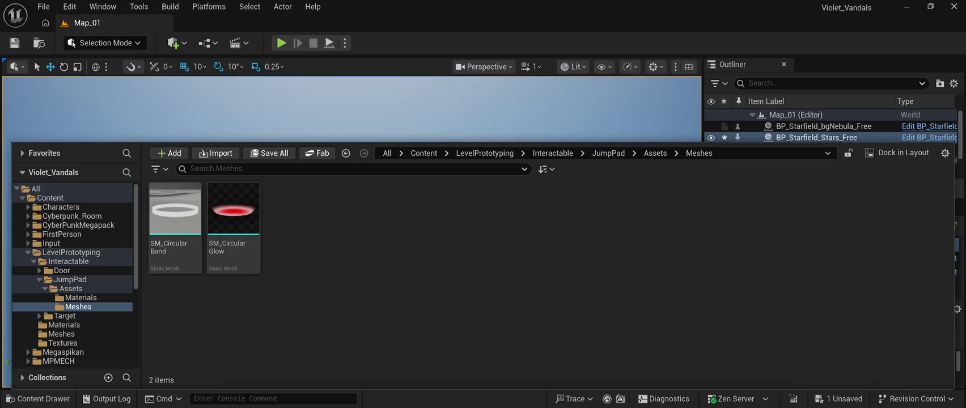
{"action": "left_click", "coordinate": [81, 298]}
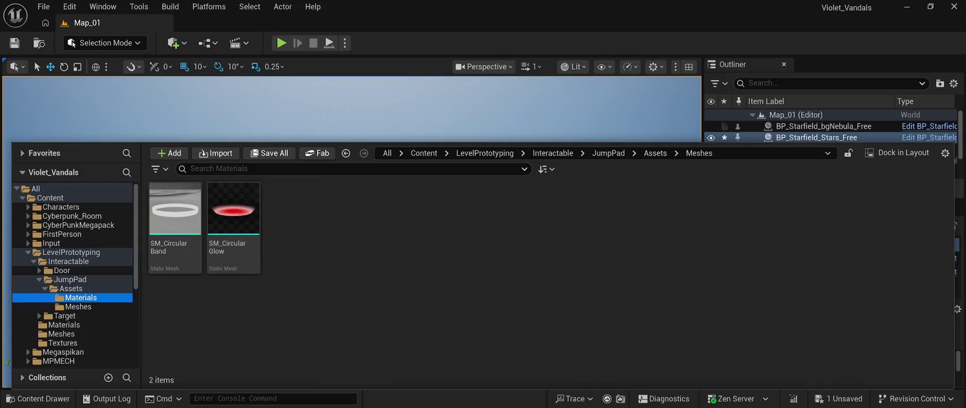
{"action": "left_click", "coordinate": [70, 280]}
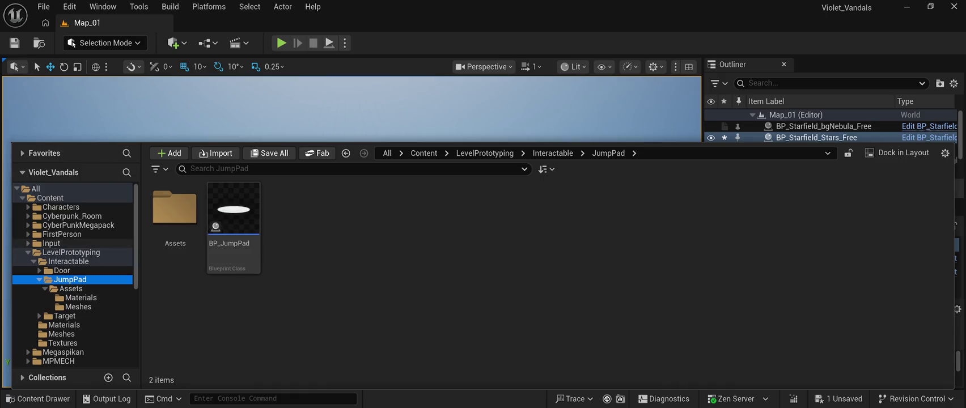
- Place SM_Floor_03 from Cyberpunk_Room > Mesh into the level and select it
{"action": "left_click", "coordinate": [79, 225]}
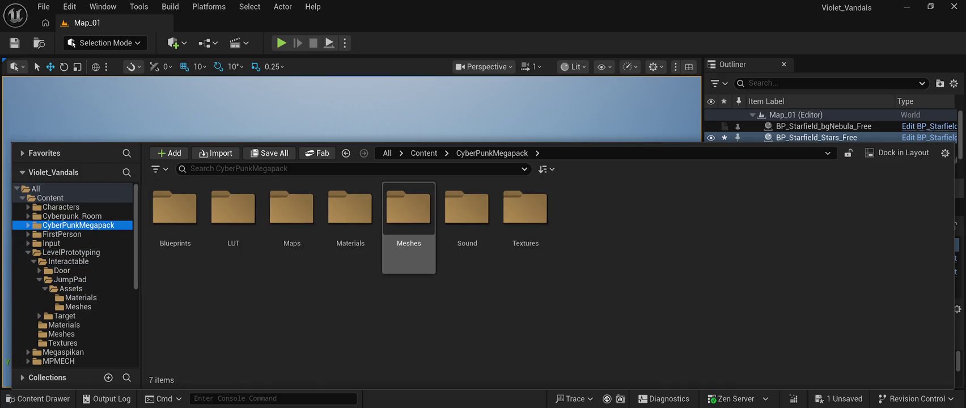
{"action": "left_click", "coordinate": [72, 216]}
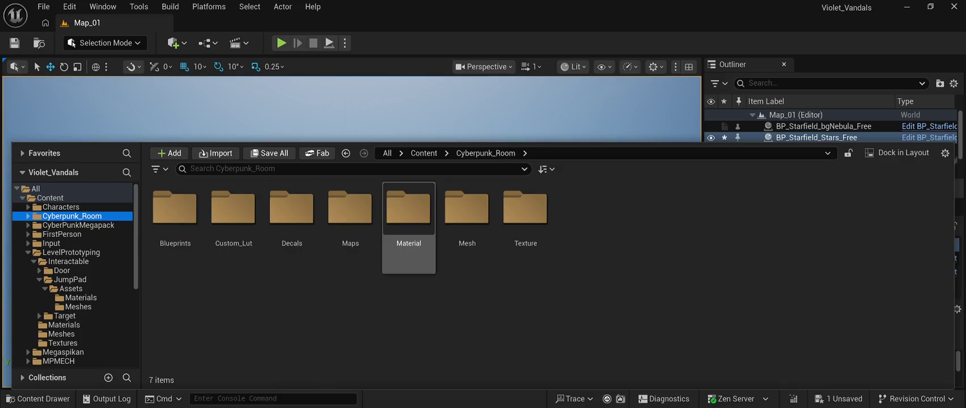
{"action": "double_click", "coordinate": [467, 213]}
{"action": "scroll", "coordinate": [549, 274], "scroll_direction": "down", "scroll_amount": 1}
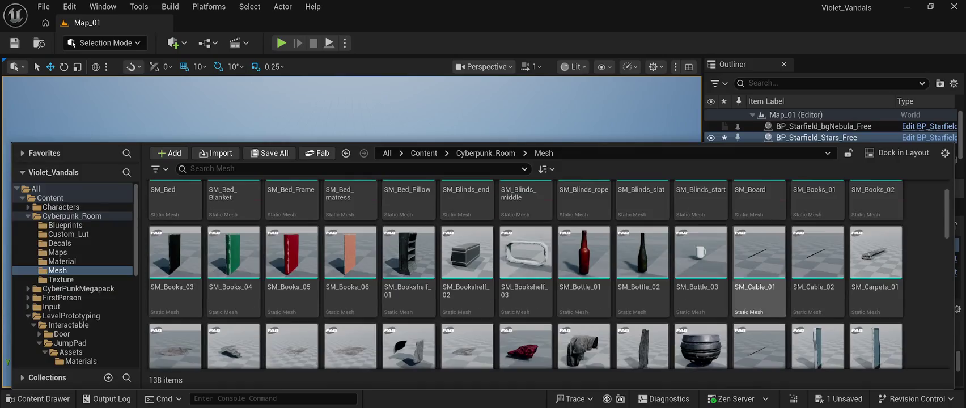
{"action": "scroll", "coordinate": [549, 274], "scroll_direction": "down", "scroll_amount": 5}
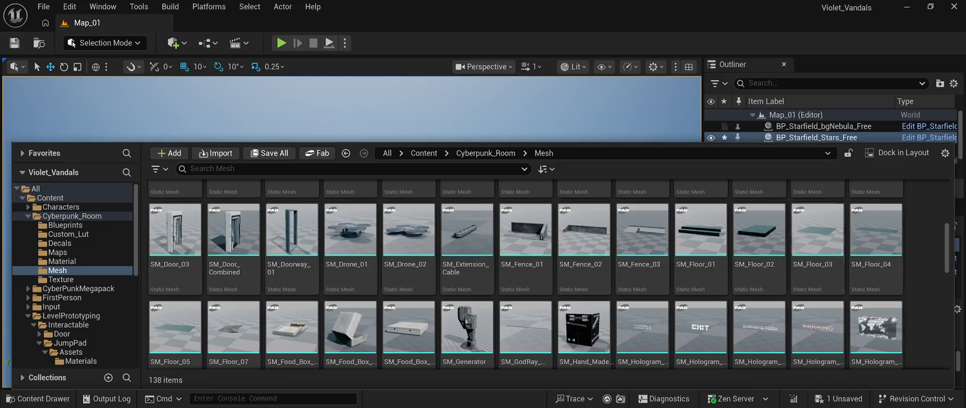
{"action": "scroll", "coordinate": [584, 317], "scroll_direction": "down", "scroll_amount": 1}
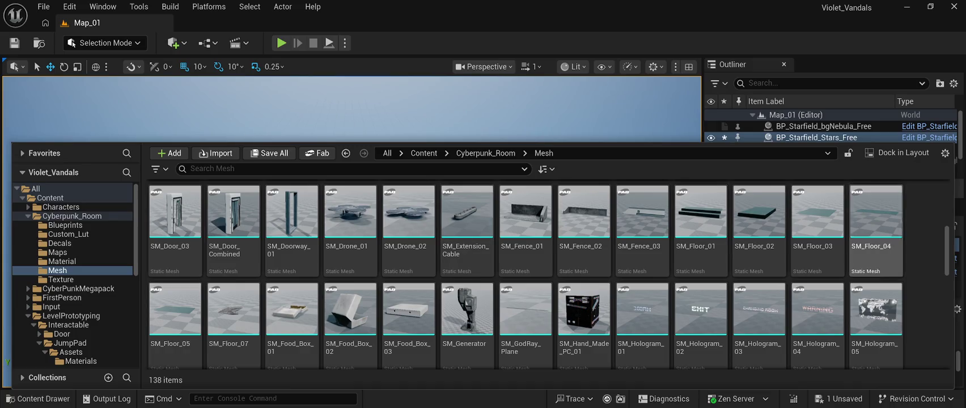
{"action": "left_click", "coordinate": [817, 227]}
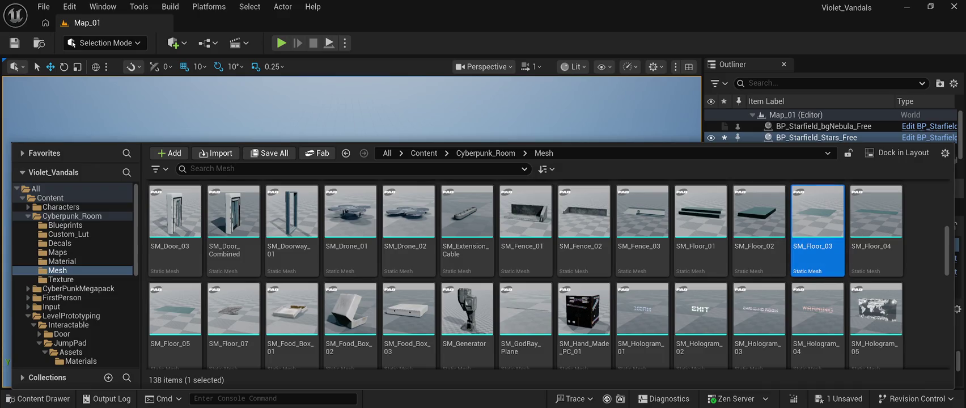
{"action": "key", "text": "ctrl+space"}
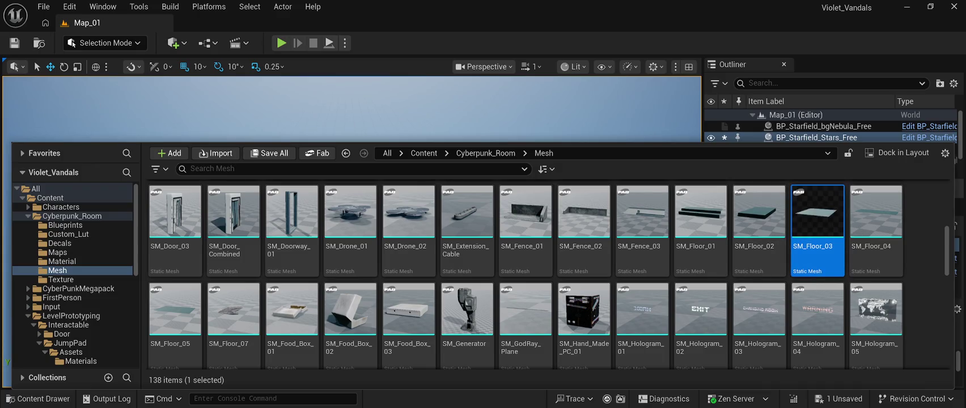
{"action": "left_click", "coordinate": [391, 210]}
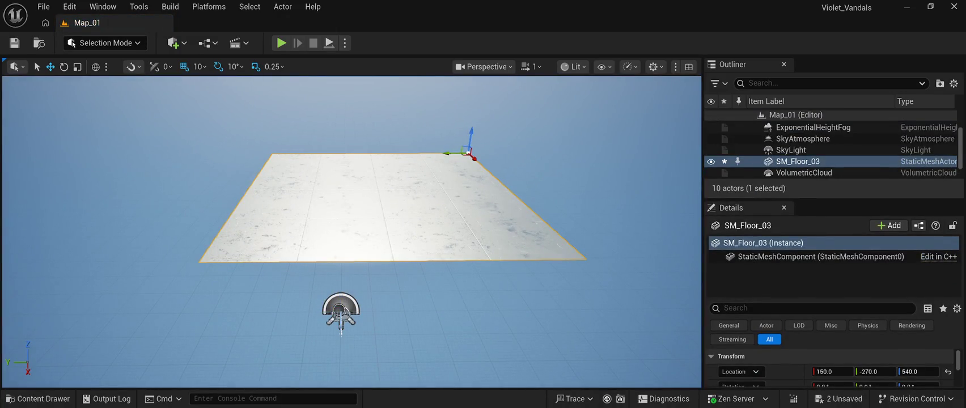
- Place an SM_Floor_02 floor slab into the level
{"action": "mouse_move", "coordinate": [352, 227]}
{"action": "left_mouse_down"}
{"action": "mouse_move", "coordinate": [352, 243]}
{"action": "mouse_move", "coordinate": [352, 187]}
{"action": "mouse_move", "coordinate": [351, 238]}
{"action": "mouse_move", "coordinate": [381, 238]}
{"action": "left_mouse_up"}
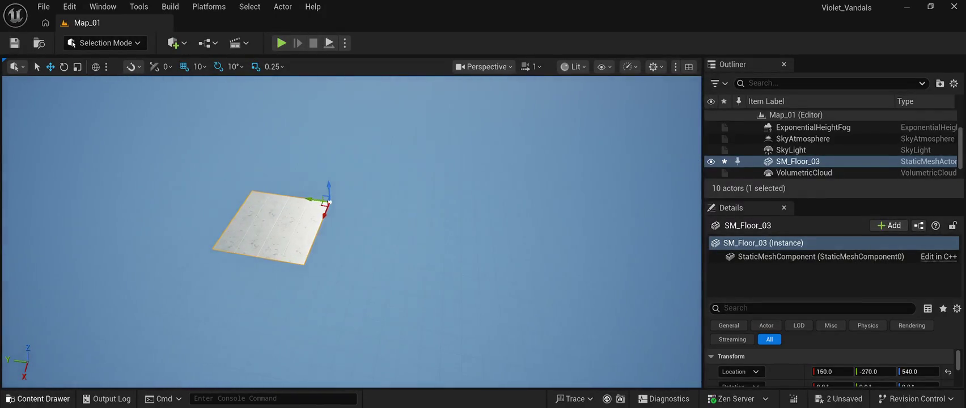
{"action": "left_click", "coordinate": [37, 399]}
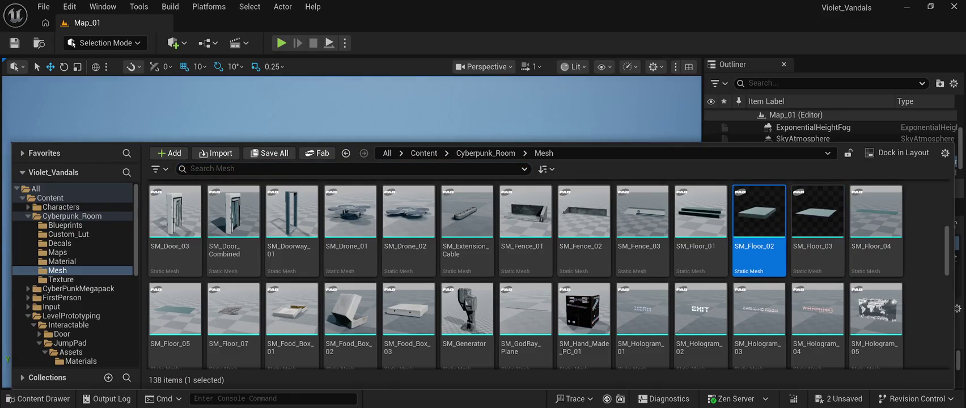
{"action": "left_click_drag", "start_coordinate": [759, 229], "coordinate": [320, 199]}
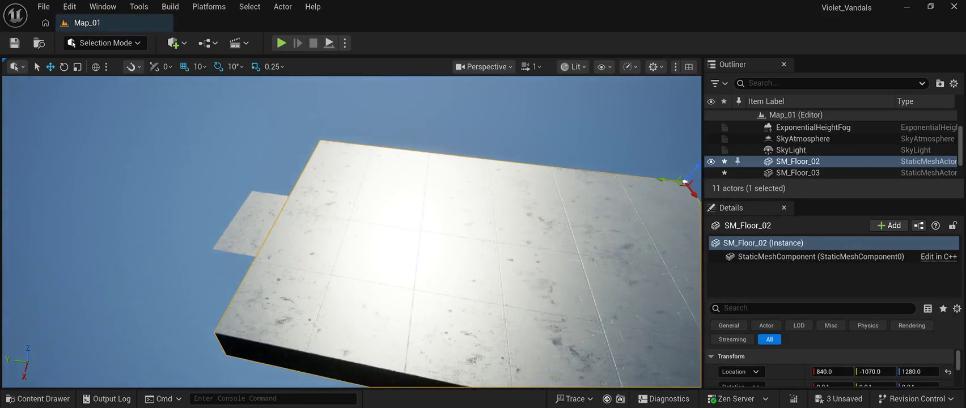
{"action": "scroll", "coordinate": [319, 198], "scroll_direction": "down", "scroll_amount": 5}
{"action": "mouse_move", "coordinate": [320, 198]}
{"action": "left_mouse_down"}
{"action": "mouse_move", "coordinate": [410, 196]}
{"action": "mouse_move", "coordinate": [361, 196]}
{"action": "left_mouse_up"}
- Lower SM_Floor_02 to Z 100 and enter the same height for SM_Floor_03
{"action": "left_click_drag", "start_coordinate": [918, 372], "coordinate": [871, 372]}
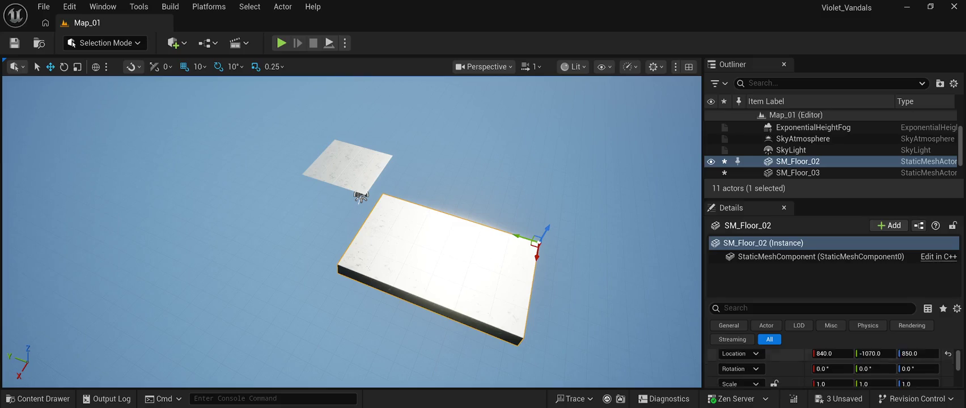
{"action": "left_click", "coordinate": [916, 371]}
{"action": "type", "text": "100"}
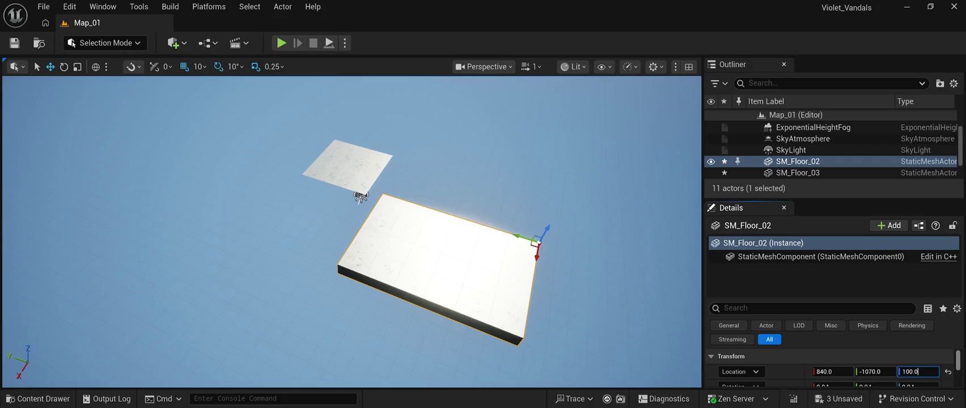
{"action": "left_click_drag", "start_coordinate": [351, 227], "coordinate": [351, 170]}
{"action": "mouse_move", "coordinate": [479, 111]}
{"action": "left_mouse_down"}
{"action": "mouse_move", "coordinate": [244, 161]}
{"action": "mouse_move", "coordinate": [300, 153]}
{"action": "mouse_move", "coordinate": [267, 117]}
{"action": "mouse_move", "coordinate": [258, 306]}
{"action": "mouse_move", "coordinate": [194, 163]}
{"action": "mouse_move", "coordinate": [339, 370]}
{"action": "mouse_move", "coordinate": [389, 304]}
{"action": "left_mouse_up"}
{"action": "key", "text": "Down"}
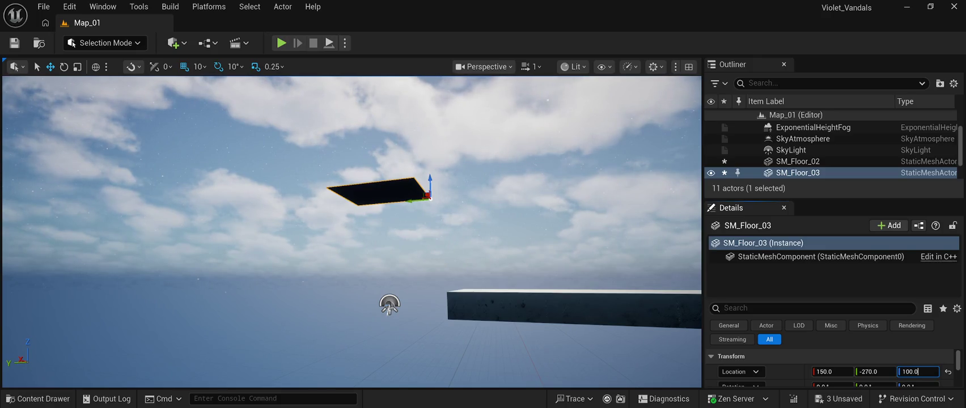
- Set SM_Floor_03 to Z 100 and move it to X 840, Y -870
{"action": "key", "text": "Return"}
{"action": "mouse_move", "coordinate": [389, 304]}
{"action": "left_mouse_down"}
{"action": "mouse_move", "coordinate": [408, 261]}
{"action": "mouse_move", "coordinate": [401, 309]}
{"action": "mouse_move", "coordinate": [390, 315]}
{"action": "left_mouse_up"}
{"action": "mouse_move", "coordinate": [400, 233]}
{"action": "left_mouse_down"}
{"action": "mouse_move", "coordinate": [469, 252]}
{"action": "mouse_move", "coordinate": [627, 259]}
{"action": "mouse_move", "coordinate": [618, 249]}
{"action": "mouse_move", "coordinate": [612, 272]}
{"action": "mouse_move", "coordinate": [604, 238]}
{"action": "left_mouse_up"}
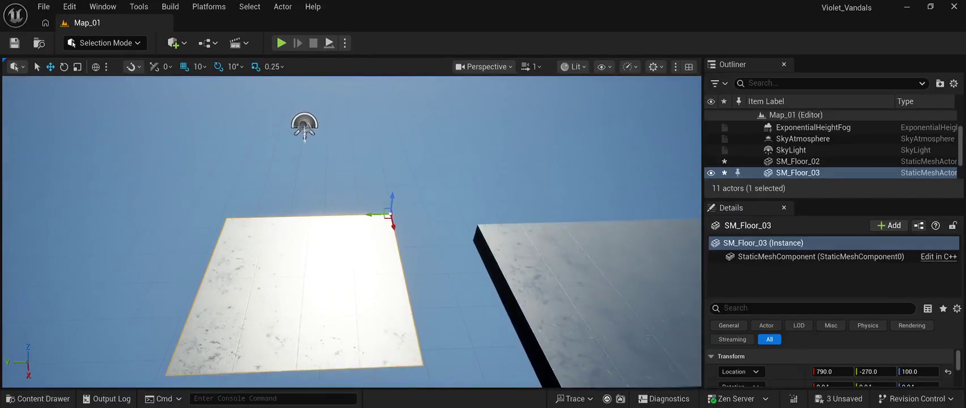
{"action": "mouse_move", "coordinate": [374, 215]}
{"action": "left_mouse_down"}
{"action": "mouse_move", "coordinate": [458, 212]}
{"action": "mouse_move", "coordinate": [494, 269]}
{"action": "mouse_move", "coordinate": [465, 267]}
{"action": "left_mouse_up"}
{"action": "mouse_move", "coordinate": [408, 233]}
{"action": "left_mouse_down"}
{"action": "mouse_move", "coordinate": [416, 213]}
{"action": "mouse_move", "coordinate": [434, 266]}
{"action": "mouse_move", "coordinate": [454, 227]}
{"action": "mouse_move", "coordinate": [539, 141]}
{"action": "mouse_move", "coordinate": [626, 104]}
{"action": "mouse_move", "coordinate": [293, 146]}
{"action": "mouse_move", "coordinate": [324, 164]}
{"action": "left_mouse_up"}
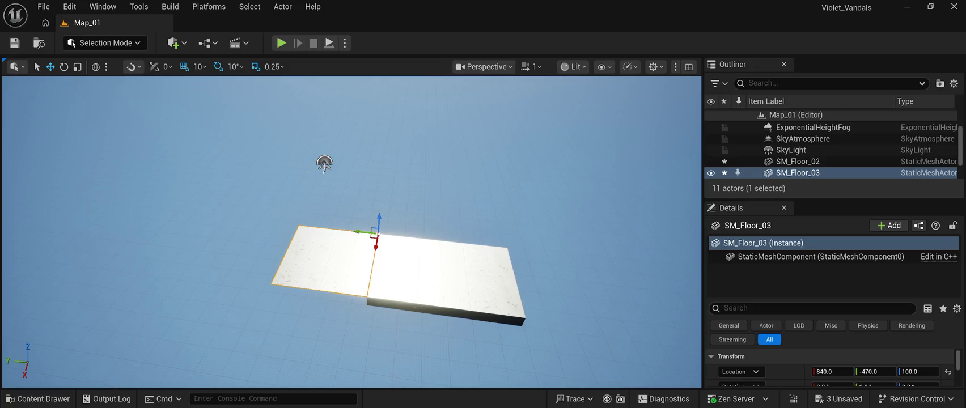
{"action": "left_click_drag", "start_coordinate": [324, 163], "coordinate": [324, 163]}
- Push SM_Floor_02 out along Y to -2670
{"action": "left_click", "coordinate": [798, 161]}
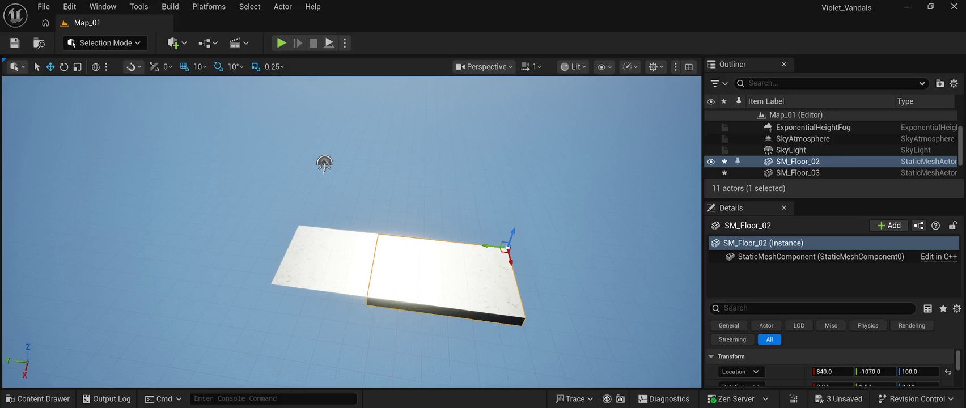
{"action": "mouse_move", "coordinate": [324, 164]}
{"action": "left_mouse_down"}
{"action": "mouse_move", "coordinate": [574, 237]}
{"action": "mouse_move", "coordinate": [601, 225]}
{"action": "mouse_move", "coordinate": [612, 196]}
{"action": "mouse_move", "coordinate": [689, 146]}
{"action": "mouse_move", "coordinate": [695, 102]}
{"action": "mouse_move", "coordinate": [675, 82]}
{"action": "mouse_move", "coordinate": [686, 85]}
{"action": "mouse_move", "coordinate": [598, 226]}
{"action": "mouse_move", "coordinate": [334, 123]}
{"action": "mouse_move", "coordinate": [344, 147]}
{"action": "mouse_move", "coordinate": [314, 148]}
{"action": "left_mouse_up"}
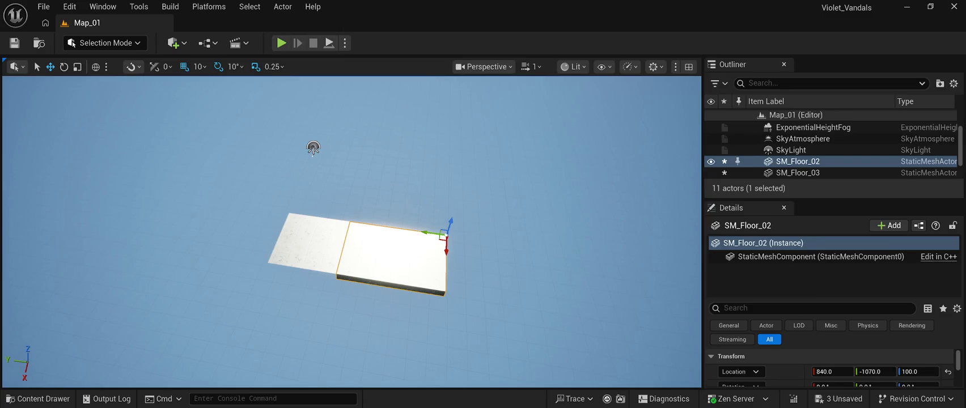
{"action": "mouse_move", "coordinate": [314, 148]}
{"action": "left_mouse_down"}
{"action": "mouse_move", "coordinate": [482, 256]}
{"action": "mouse_move", "coordinate": [647, 320]}
{"action": "mouse_move", "coordinate": [475, 80]}
{"action": "mouse_move", "coordinate": [176, 231]}
{"action": "mouse_move", "coordinate": [181, 200]}
{"action": "mouse_move", "coordinate": [518, 174]}
{"action": "mouse_move", "coordinate": [543, 189]}
{"action": "left_mouse_up"}
{"action": "key", "text": "ctrl+space"}
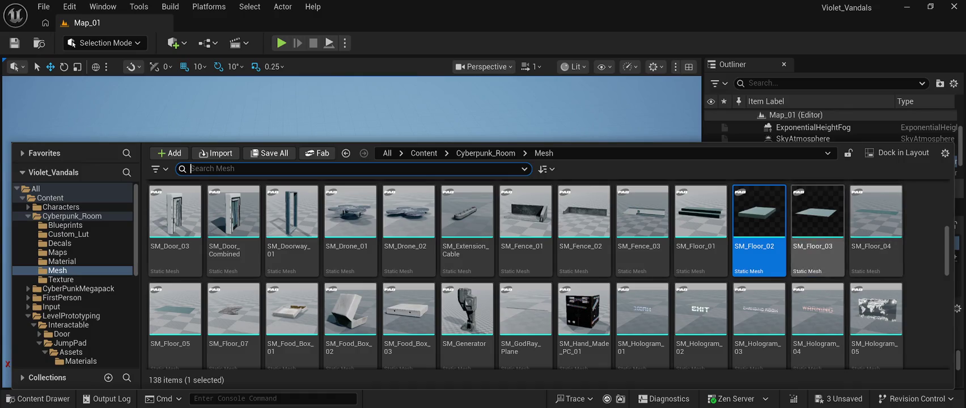
- Place the SM_Wall_02 and SM_Wall_03 concrete wall meshes into the level
{"action": "scroll", "coordinate": [641, 249], "scroll_direction": "down", "scroll_amount": 2}
{"action": "scroll", "coordinate": [816, 249], "scroll_direction": "down", "scroll_amount": 2}
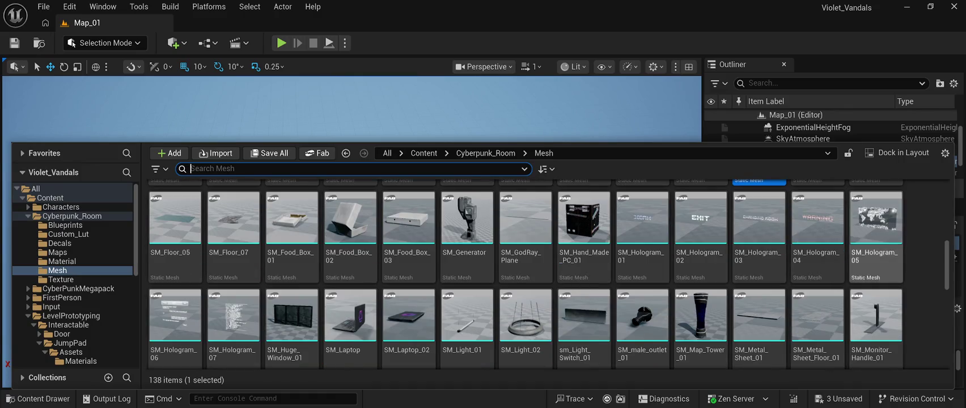
{"action": "scroll", "coordinate": [760, 277], "scroll_direction": "down", "scroll_amount": 2}
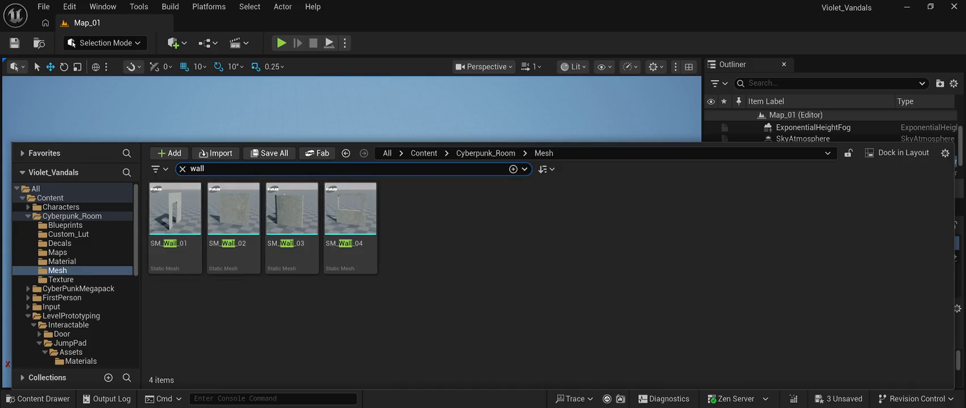
{"action": "mouse_move", "coordinate": [233, 210]}
{"action": "left_mouse_down"}
{"action": "mouse_move", "coordinate": [507, 215]}
{"action": "mouse_move", "coordinate": [379, 231]}
{"action": "left_mouse_up"}
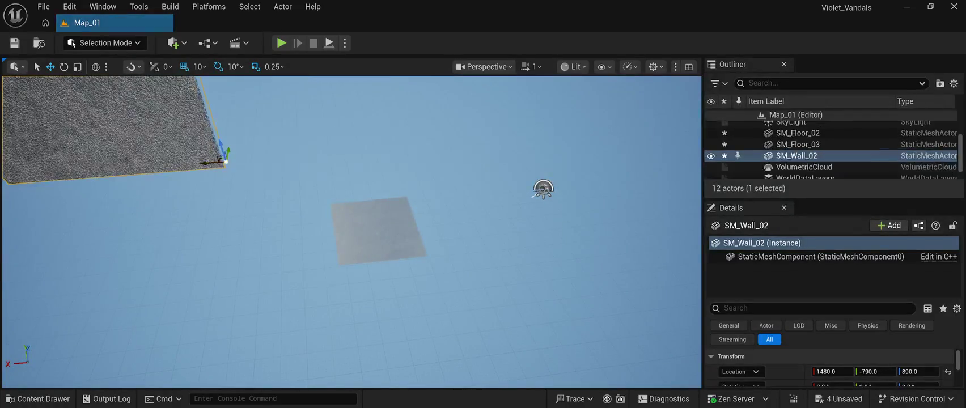
{"action": "left_click", "coordinate": [43, 398]}
{"action": "mouse_move", "coordinate": [292, 210]}
{"action": "left_mouse_down"}
{"action": "mouse_move", "coordinate": [327, 114]}
{"action": "mouse_move", "coordinate": [358, 117]}
{"action": "mouse_move", "coordinate": [491, 328]}
{"action": "mouse_move", "coordinate": [565, 366]}
{"action": "mouse_move", "coordinate": [576, 306]}
{"action": "left_mouse_up"}
- Lower SM_Wall_02 toward the floors and slide it out to Y 2570
{"action": "mouse_move", "coordinate": [395, 213]}
{"action": "left_mouse_down"}
{"action": "mouse_move", "coordinate": [395, 357]}
{"action": "mouse_move", "coordinate": [431, 317]}
{"action": "mouse_move", "coordinate": [391, 328]}
{"action": "mouse_move", "coordinate": [658, 323]}
{"action": "mouse_move", "coordinate": [652, 231]}
{"action": "mouse_move", "coordinate": [667, 231]}
{"action": "mouse_move", "coordinate": [609, 272]}
{"action": "mouse_move", "coordinate": [455, 216]}
{"action": "mouse_move", "coordinate": [351, 225]}
{"action": "mouse_move", "coordinate": [420, 220]}
{"action": "left_mouse_up"}
{"action": "mouse_move", "coordinate": [346, 271]}
{"action": "left_mouse_down"}
{"action": "mouse_move", "coordinate": [343, 297]}
{"action": "mouse_move", "coordinate": [436, 253]}
{"action": "left_mouse_up"}
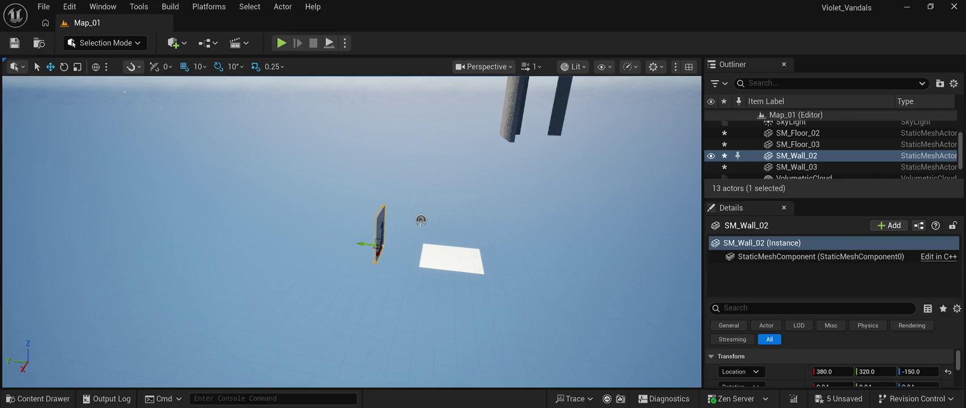
{"action": "mouse_move", "coordinate": [363, 244]}
{"action": "left_mouse_down"}
{"action": "mouse_move", "coordinate": [145, 224]}
{"action": "mouse_move", "coordinate": [11, 318]}
{"action": "left_mouse_up"}
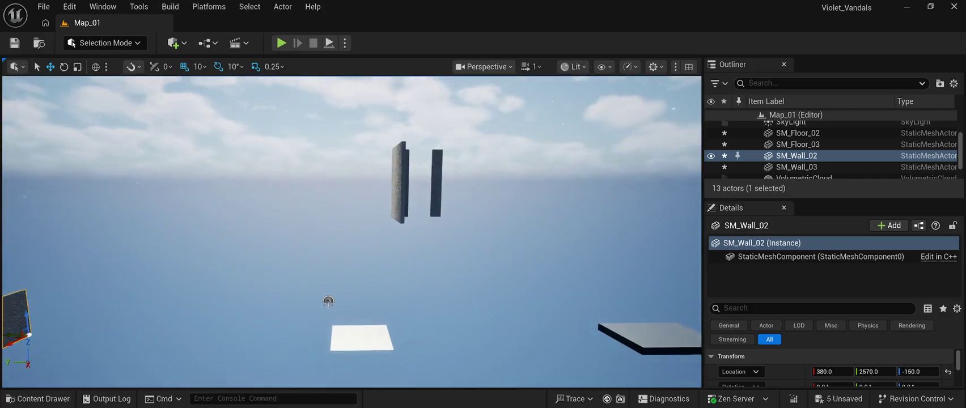
{"action": "left_click", "coordinate": [437, 182]}
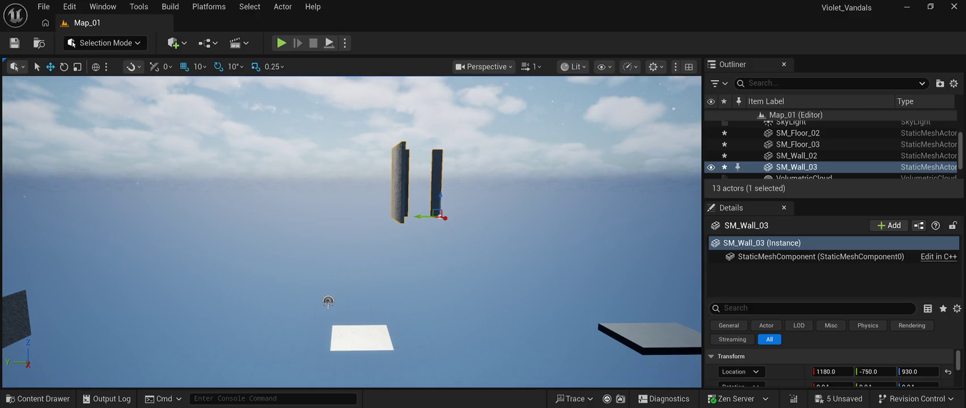
{"action": "left_click", "coordinate": [328, 301]}
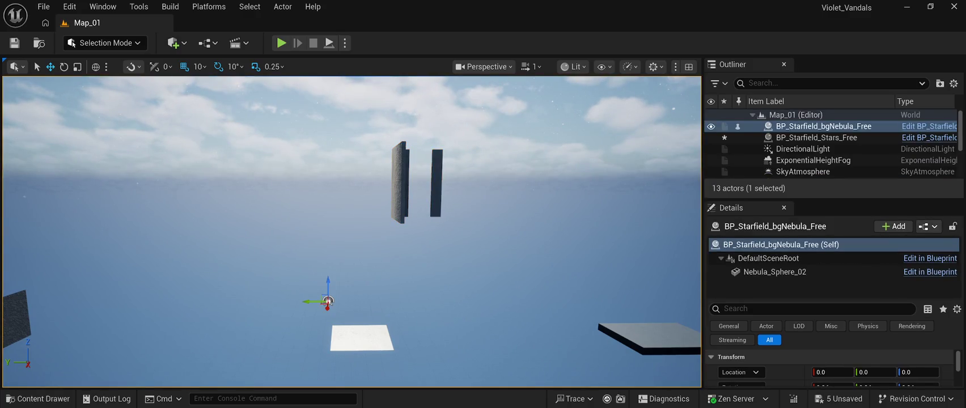
{"action": "mouse_move", "coordinate": [328, 302]}
{"action": "left_mouse_down"}
{"action": "mouse_move", "coordinate": [328, 363]}
{"action": "mouse_move", "coordinate": [317, 366]}
{"action": "left_mouse_up"}
- Duplicate SM_Floor_03 and set the copies beside the original tile
{"action": "left_click", "coordinate": [380, 249]}
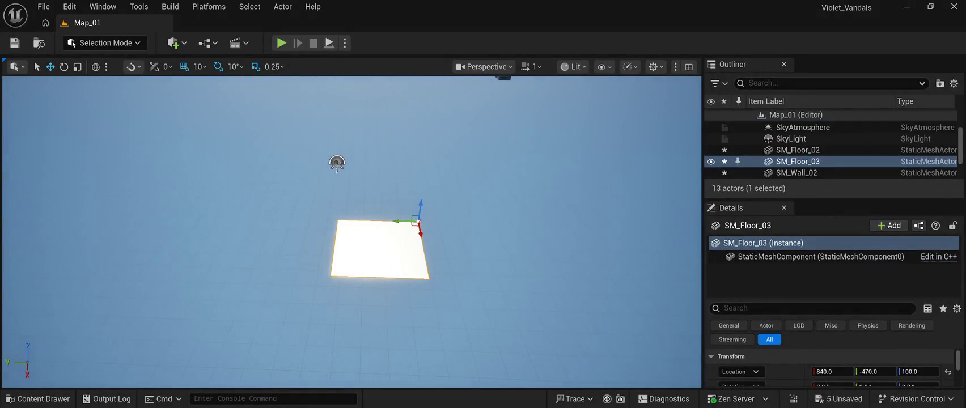
{"action": "key", "text": "ctrl+d"}
{"action": "mouse_move", "coordinate": [414, 217]}
{"action": "left_mouse_down"}
{"action": "mouse_move", "coordinate": [227, 215]}
{"action": "mouse_move", "coordinate": [237, 216]}
{"action": "left_mouse_up"}
{"action": "key", "text": "ctrl+d"}
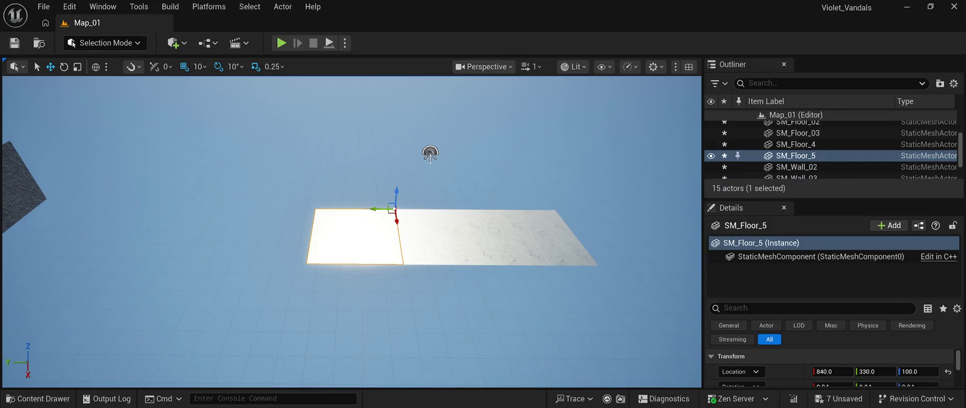
{"action": "scroll", "coordinate": [430, 153], "scroll_direction": "up", "scroll_amount": 6}
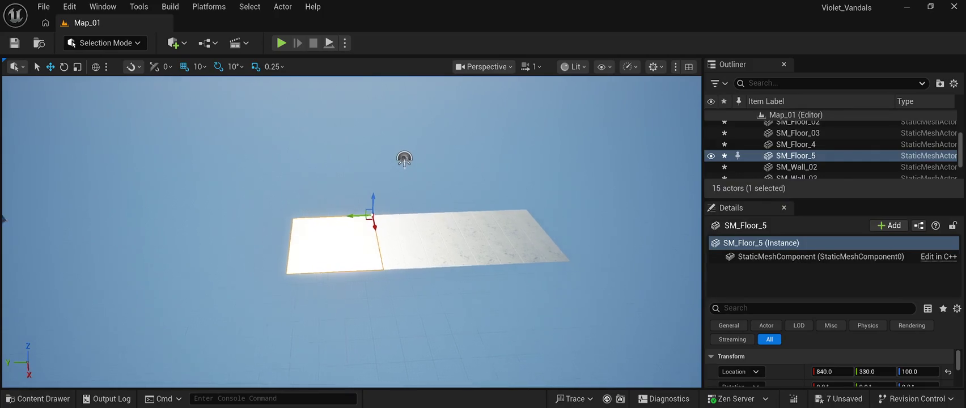
{"action": "scroll", "coordinate": [378, 123], "scroll_direction": "up", "scroll_amount": 2}
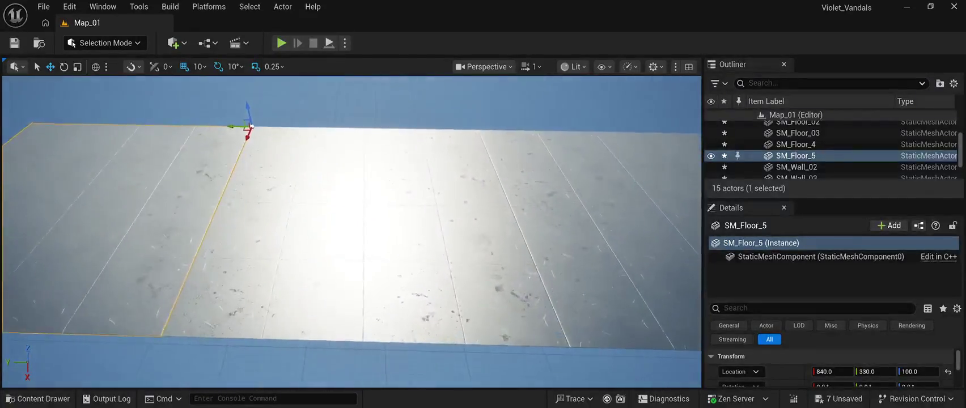
{"action": "scroll", "coordinate": [378, 123], "scroll_direction": "down", "scroll_amount": 6}
{"action": "scroll", "coordinate": [410, 147], "scroll_direction": "down", "scroll_amount": 4}
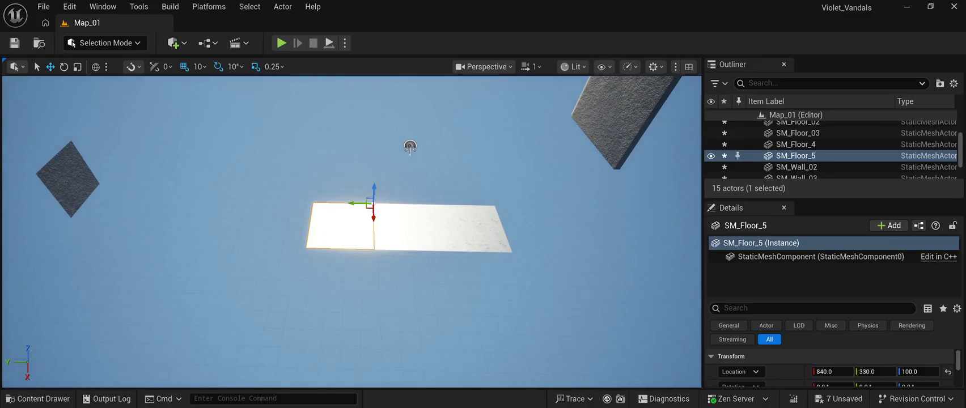
- Add more floor copies, including SM_Floor_7 at 1240, -70 and SM_Floor_8 at 1240, -470
{"action": "key", "text": "ctrl+d"}
{"action": "mouse_move", "coordinate": [374, 217]}
{"action": "left_mouse_down"}
{"action": "mouse_move", "coordinate": [374, 271]}
{"action": "mouse_move", "coordinate": [371, 249]}
{"action": "mouse_move", "coordinate": [426, 252]}
{"action": "left_mouse_up"}
{"action": "key", "text": "ctrl+d"}
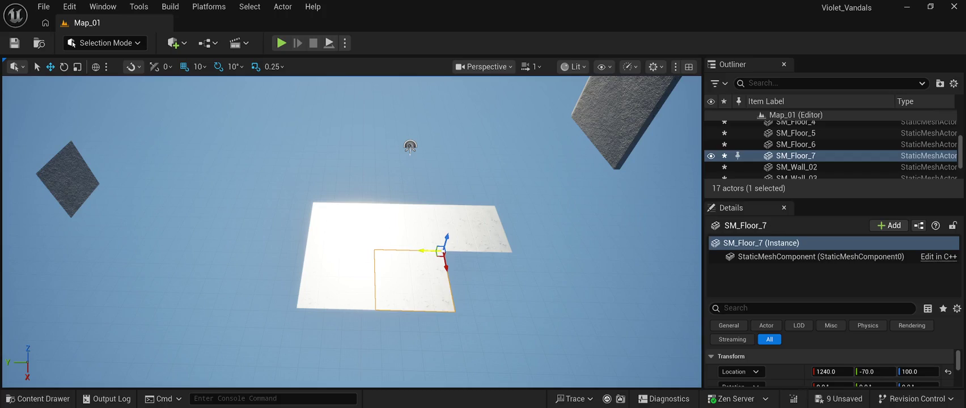
{"action": "key", "text": "Right"}
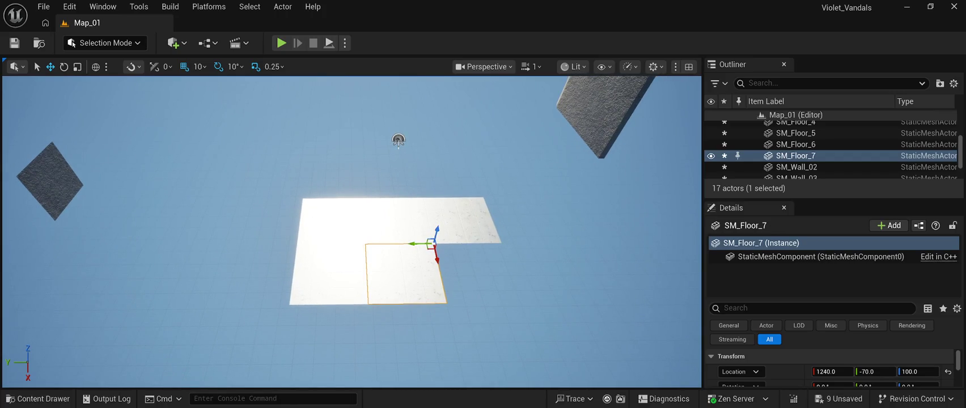
{"action": "key", "text": "ctrl+d"}
{"action": "left_click_drag", "start_coordinate": [416, 244], "coordinate": [484, 245]}
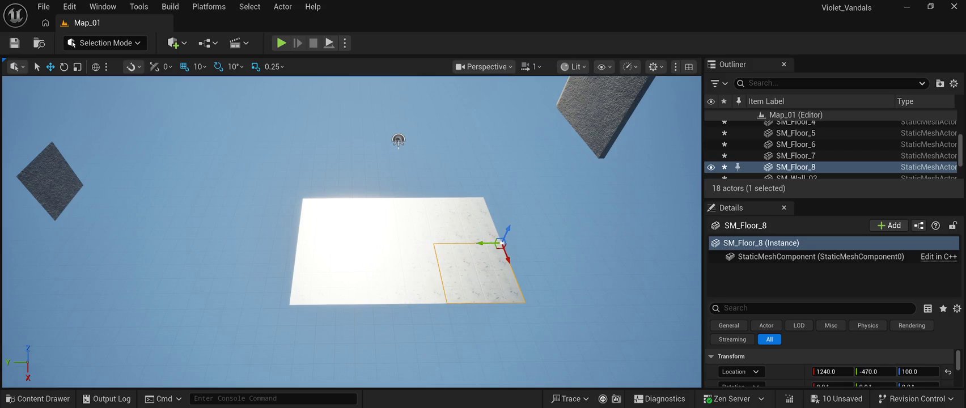
{"action": "scroll", "coordinate": [351, 232], "scroll_direction": "up", "scroll_amount": 5}
{"action": "mouse_move", "coordinate": [352, 233]}
{"action": "left_mouse_down"}
{"action": "mouse_move", "coordinate": [354, 267]}
{"action": "mouse_move", "coordinate": [363, 227]}
{"action": "mouse_move", "coordinate": [374, 221]}
{"action": "mouse_move", "coordinate": [374, 256]}
{"action": "left_mouse_up"}
{"action": "left_click", "coordinate": [397, 226]}
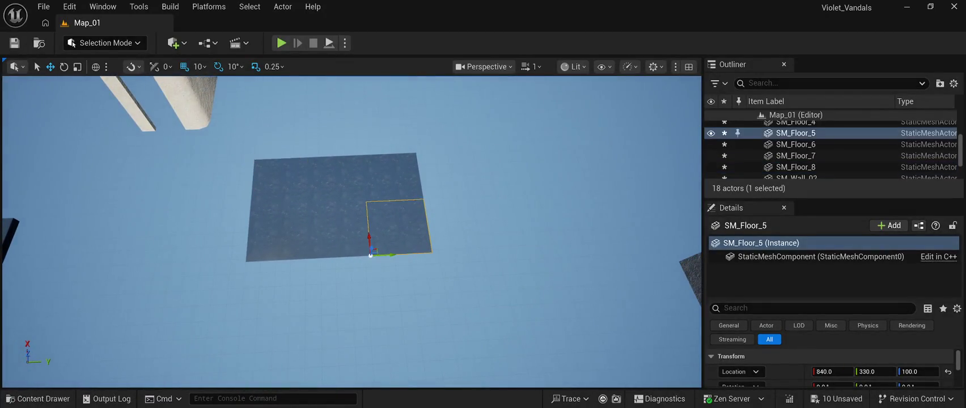
- Duplicate SM_Floor_03 to grow the platform, placing copies at Y -870, X 1230 and the far edge
{"action": "left_click", "coordinate": [279, 231]}
{"action": "left_click_drag", "start_coordinate": [351, 227], "coordinate": [283, 227]}
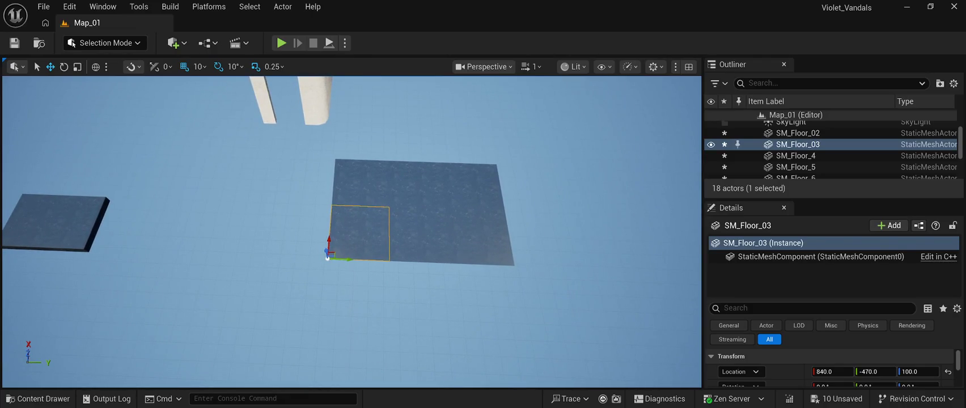
{"action": "key", "text": "ctrl+d"}
{"action": "mouse_move", "coordinate": [349, 260]}
{"action": "left_mouse_down"}
{"action": "mouse_move", "coordinate": [269, 250]}
{"action": "mouse_move", "coordinate": [288, 248]}
{"action": "left_mouse_up"}
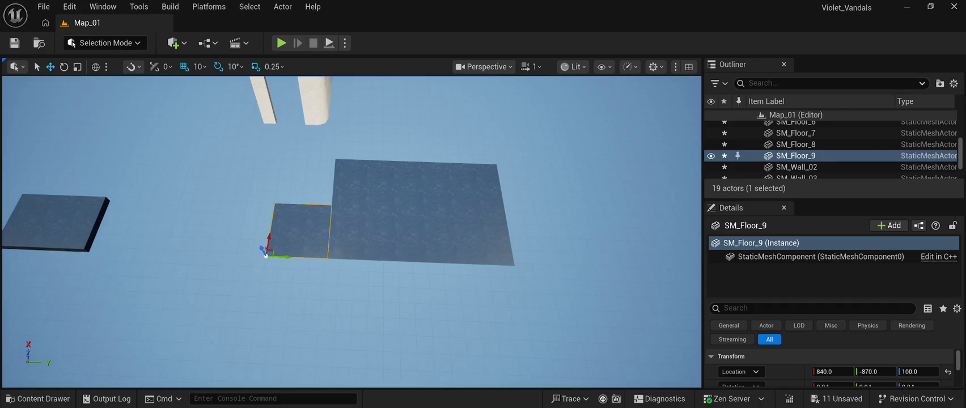
{"action": "key", "text": "ctrl+d"}
{"action": "left_click_drag", "start_coordinate": [269, 237], "coordinate": [300, 190]}
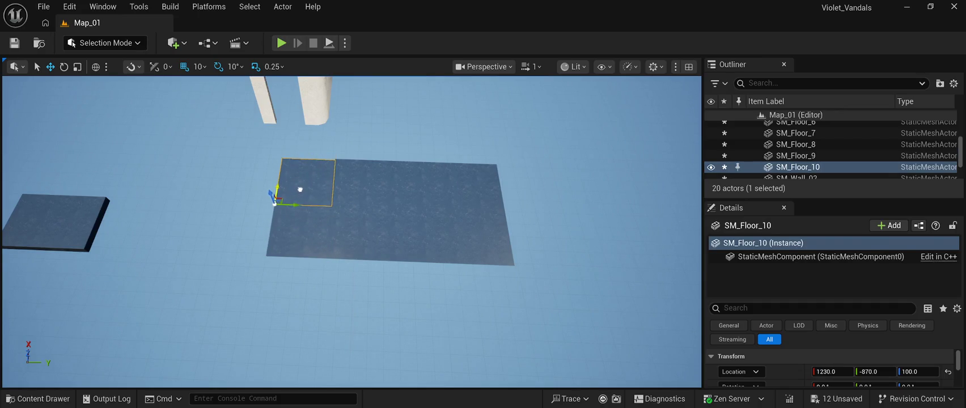
{"action": "key", "text": "ctrl+d"}
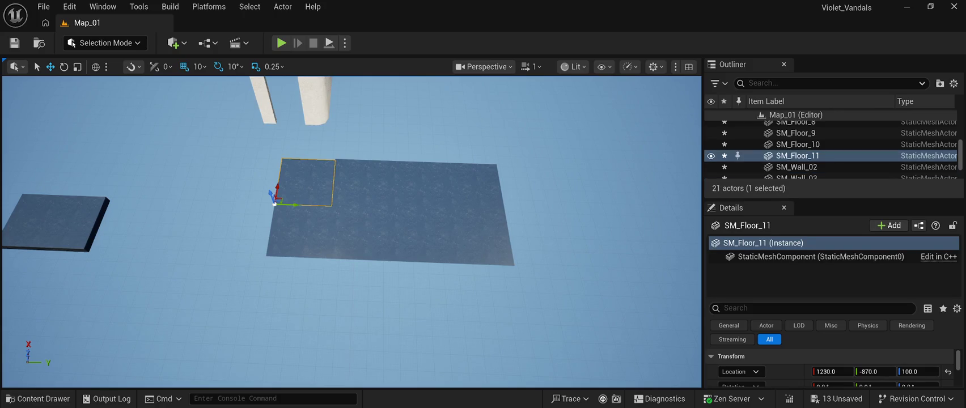
{"action": "mouse_move", "coordinate": [295, 203]}
{"action": "left_mouse_down"}
{"action": "mouse_move", "coordinate": [526, 200]}
{"action": "mouse_move", "coordinate": [501, 193]}
{"action": "mouse_move", "coordinate": [511, 253]}
{"action": "mouse_move", "coordinate": [304, 221]}
{"action": "mouse_move", "coordinate": [249, 153]}
{"action": "left_mouse_up"}
{"action": "key", "text": "ctrl+d"}
{"action": "left_click", "coordinate": [383, 193]}
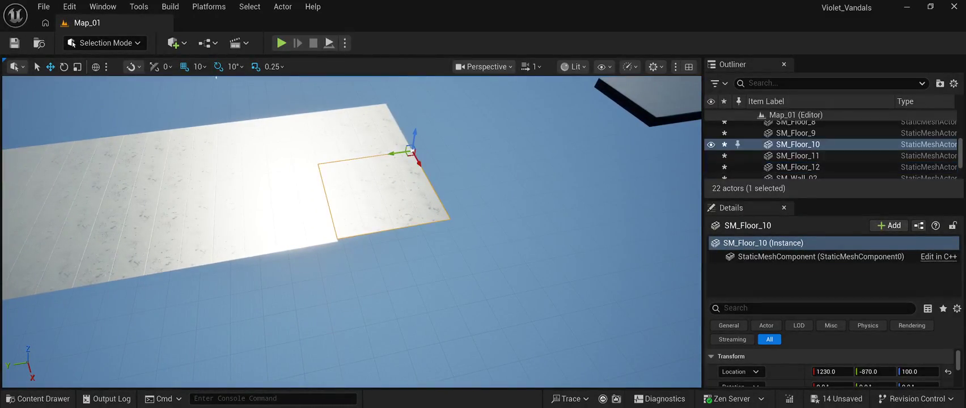
{"action": "mouse_move", "coordinate": [419, 164]}
{"action": "left_mouse_down"}
{"action": "mouse_move", "coordinate": [457, 162]}
{"action": "mouse_move", "coordinate": [472, 380]}
{"action": "mouse_move", "coordinate": [442, 111]}
{"action": "mouse_move", "coordinate": [394, 227]}
{"action": "mouse_move", "coordinate": [394, 302]}
{"action": "mouse_move", "coordinate": [284, 266]}
{"action": "mouse_move", "coordinate": [309, 225]}
{"action": "left_mouse_up"}
- Copy SM_Floor_03 three times and lay the copies in a row off the platform's edge
{"action": "left_click", "coordinate": [334, 251]}
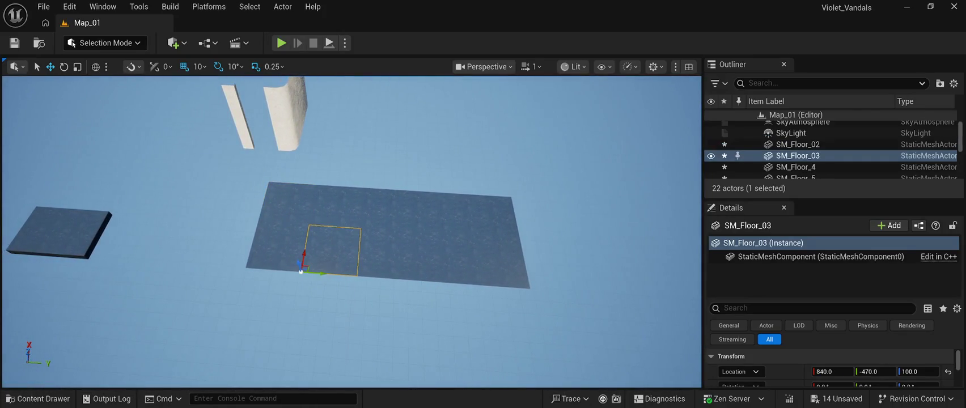
{"action": "key", "text": "ctrl+d"}
{"action": "mouse_move", "coordinate": [301, 271]}
{"action": "left_mouse_down"}
{"action": "mouse_move", "coordinate": [289, 340]}
{"action": "mouse_move", "coordinate": [291, 328]}
{"action": "left_mouse_up"}
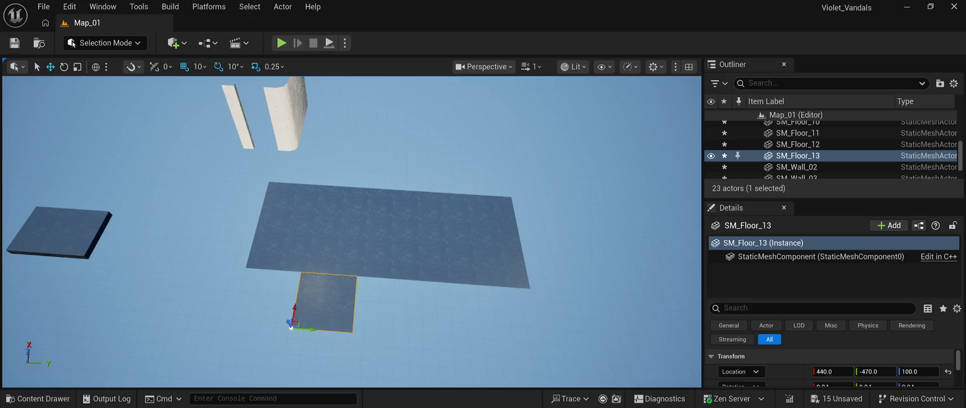
{"action": "key", "text": "ctrl+d"}
{"action": "left_click_drag", "start_coordinate": [311, 329], "coordinate": [372, 334]}
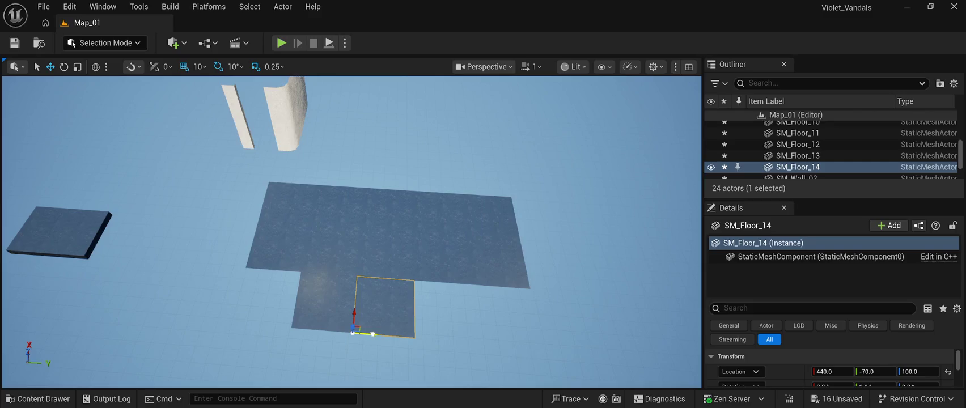
{"action": "key", "text": "ctrl+d"}
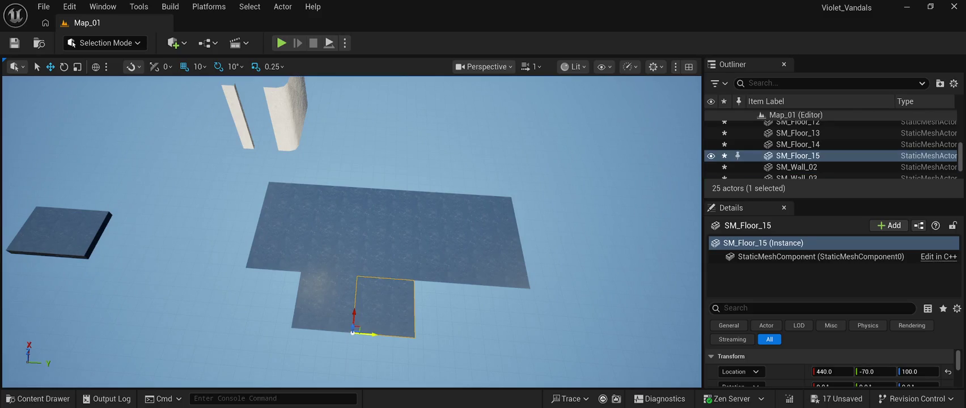
{"action": "left_click_drag", "start_coordinate": [373, 334], "coordinate": [436, 326]}
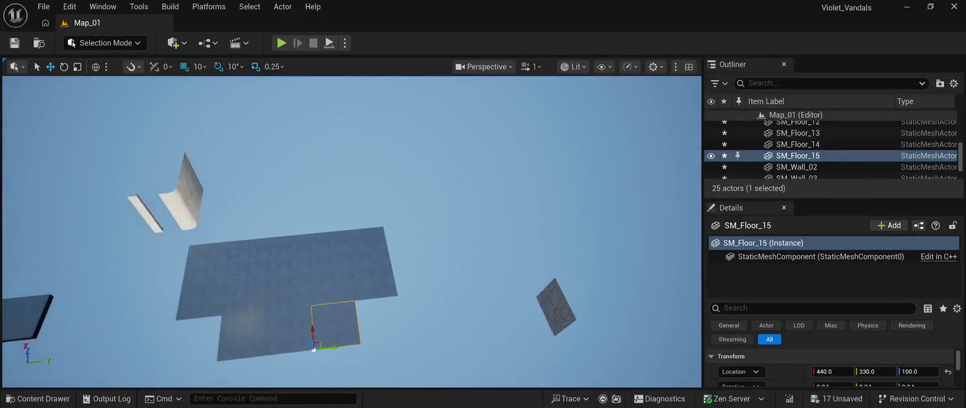
{"action": "left_click", "coordinate": [566, 301]}
- Move concrete wall SM_Wall_02 so it sits flush along the floor platform's edge
{"action": "mouse_move", "coordinate": [581, 327]}
{"action": "left_mouse_down"}
{"action": "mouse_move", "coordinate": [459, 342]}
{"action": "mouse_move", "coordinate": [434, 277]}
{"action": "mouse_move", "coordinate": [440, 290]}
{"action": "mouse_move", "coordinate": [454, 284]}
{"action": "mouse_move", "coordinate": [448, 273]}
{"action": "left_mouse_up"}
{"action": "mouse_move", "coordinate": [362, 227]}
{"action": "left_mouse_down"}
{"action": "mouse_move", "coordinate": [340, 226]}
{"action": "mouse_move", "coordinate": [357, 230]}
{"action": "left_mouse_up"}
{"action": "mouse_move", "coordinate": [369, 305]}
{"action": "left_mouse_down"}
{"action": "mouse_move", "coordinate": [393, 280]}
{"action": "mouse_move", "coordinate": [400, 169]}
{"action": "mouse_move", "coordinate": [391, 227]}
{"action": "mouse_move", "coordinate": [441, 215]}
{"action": "mouse_move", "coordinate": [449, 182]}
{"action": "left_mouse_up"}
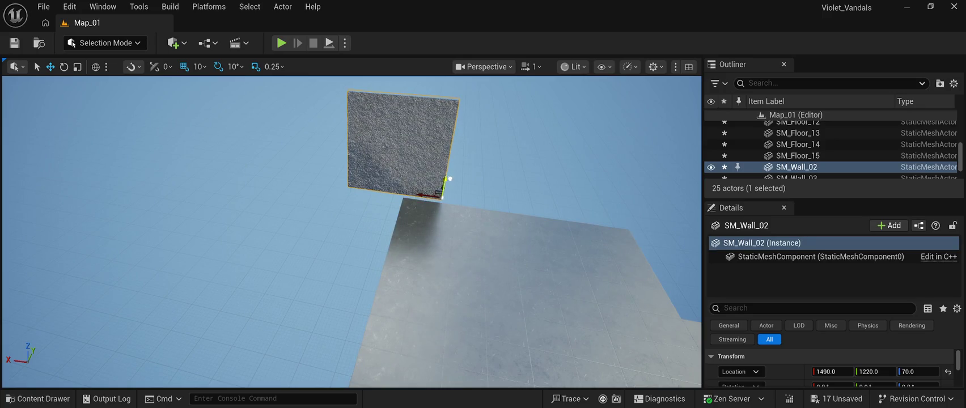
{"action": "left_click_drag", "start_coordinate": [441, 201], "coordinate": [479, 216]}
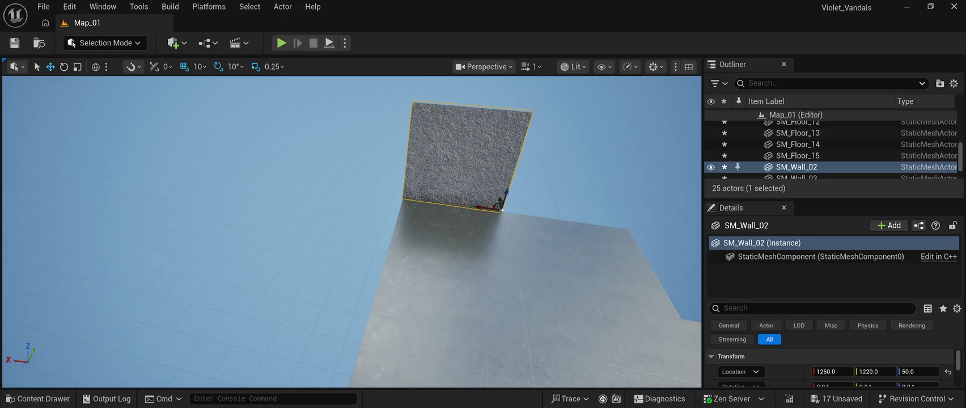
{"action": "scroll", "coordinate": [479, 216], "scroll_direction": "up", "scroll_amount": 5}
{"action": "key", "text": "f"}
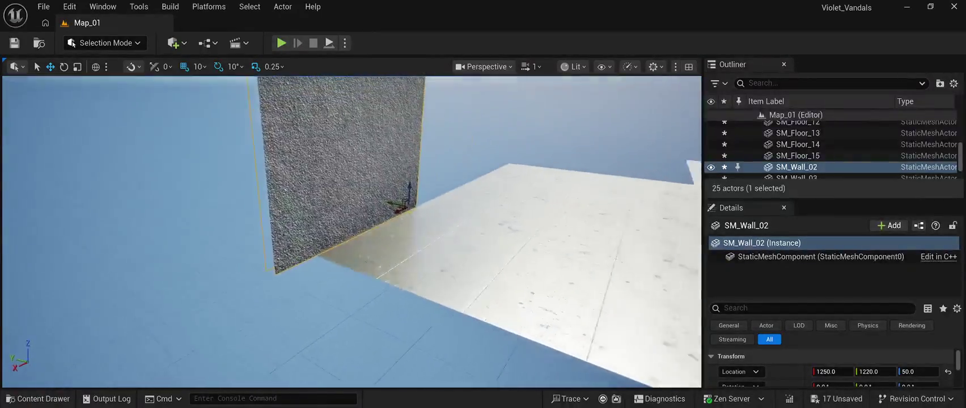
{"action": "mouse_move", "coordinate": [361, 195]}
{"action": "left_mouse_down"}
{"action": "mouse_move", "coordinate": [363, 182]}
{"action": "mouse_move", "coordinate": [356, 204]}
{"action": "mouse_move", "coordinate": [311, 246]}
{"action": "mouse_move", "coordinate": [329, 245]}
{"action": "mouse_move", "coordinate": [348, 210]}
{"action": "mouse_move", "coordinate": [347, 220]}
{"action": "left_mouse_up"}
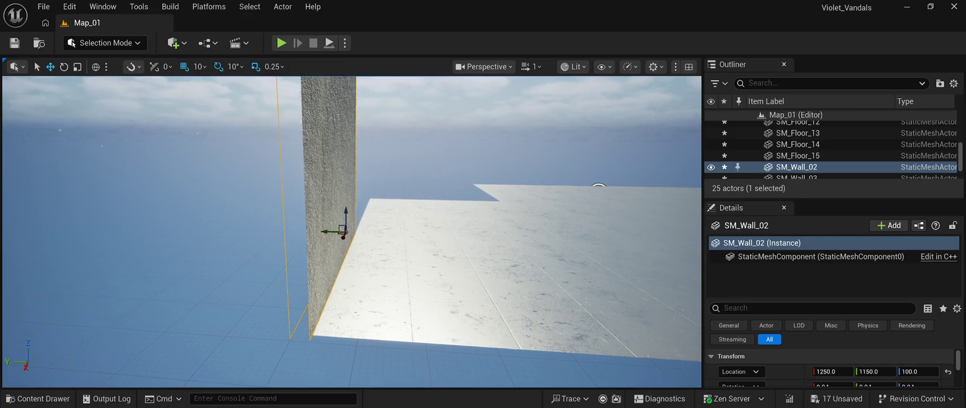
{"action": "scroll", "coordinate": [348, 221], "scroll_direction": "up", "scroll_amount": 5}
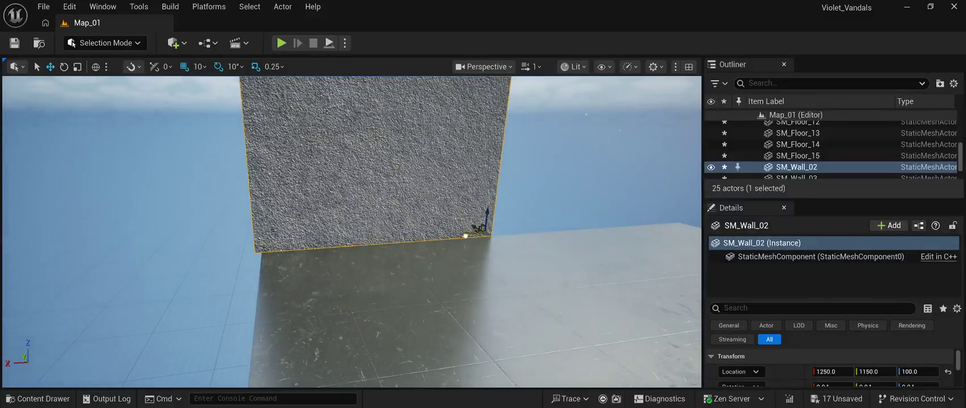
{"action": "left_click_drag", "start_coordinate": [467, 235], "coordinate": [329, 235]}
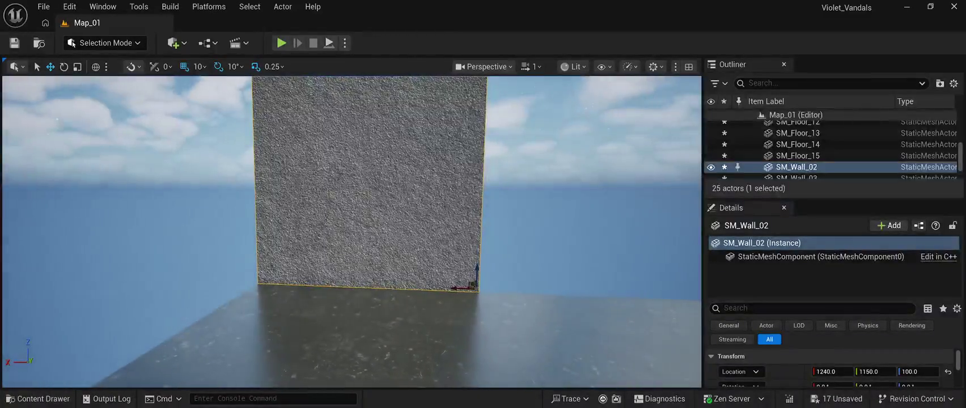
- Duplicate the wall and snap the copy flush beside the original along the edge
{"action": "key", "text": "ctrl+d"}
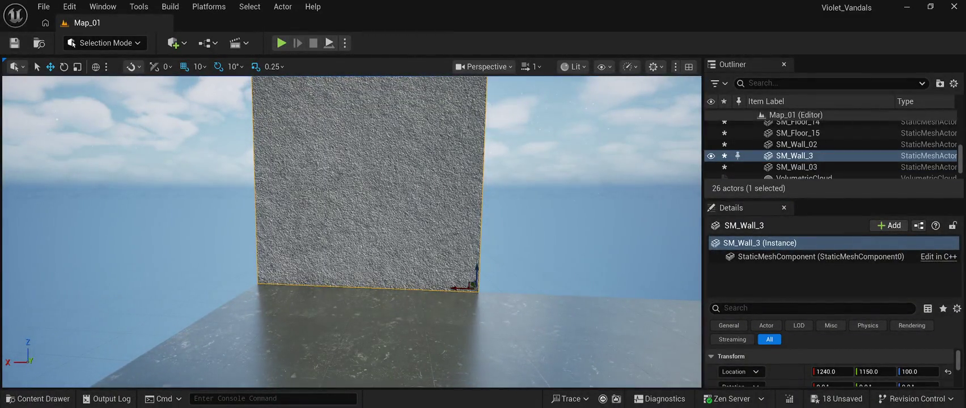
{"action": "mouse_move", "coordinate": [456, 287]}
{"action": "left_mouse_down"}
{"action": "mouse_move", "coordinate": [523, 295]}
{"action": "mouse_move", "coordinate": [644, 364]}
{"action": "left_mouse_up"}
{"action": "key", "text": "f"}
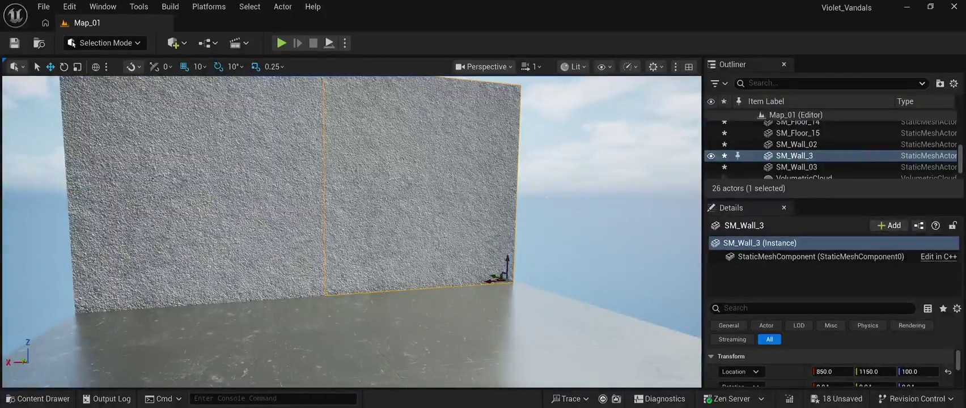
{"action": "mouse_move", "coordinate": [499, 278]}
{"action": "left_mouse_down"}
{"action": "mouse_move", "coordinate": [516, 279]}
{"action": "mouse_move", "coordinate": [493, 279]}
{"action": "left_mouse_up"}
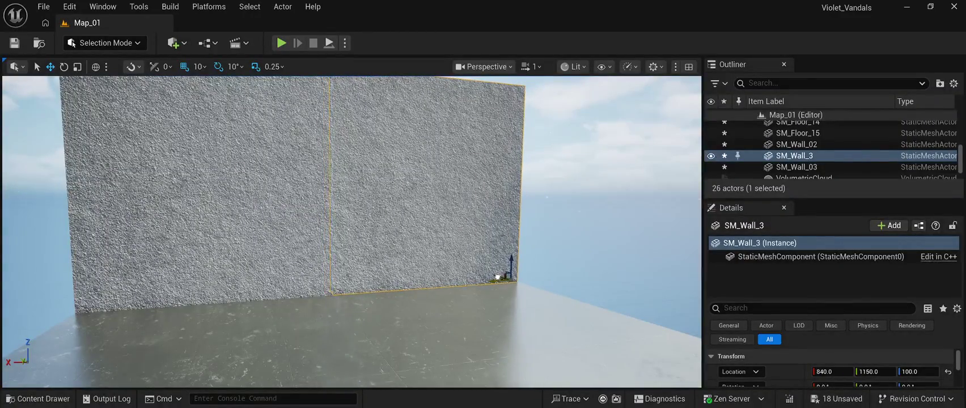
{"action": "scroll", "coordinate": [351, 233], "scroll_direction": "up", "scroll_amount": 5}
{"action": "mouse_move", "coordinate": [352, 233]}
{"action": "left_mouse_down"}
{"action": "mouse_move", "coordinate": [340, 255]}
{"action": "mouse_move", "coordinate": [318, 266]}
{"action": "mouse_move", "coordinate": [249, 278]}
{"action": "left_mouse_up"}
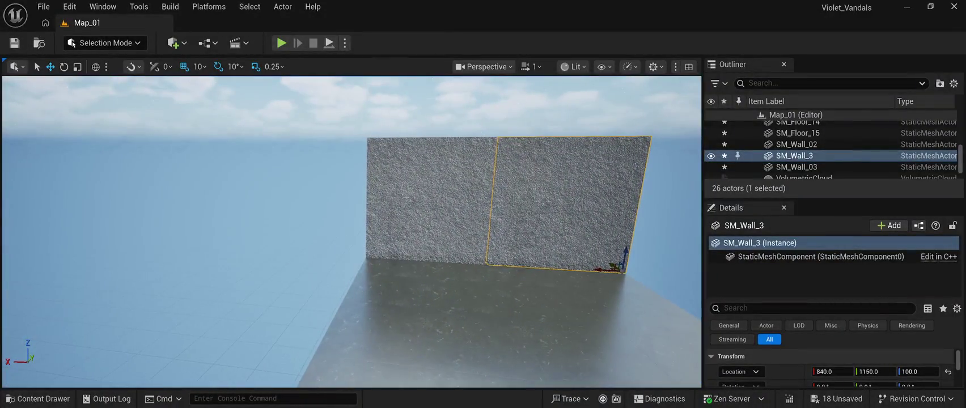
{"action": "key", "text": "ctrl+d"}
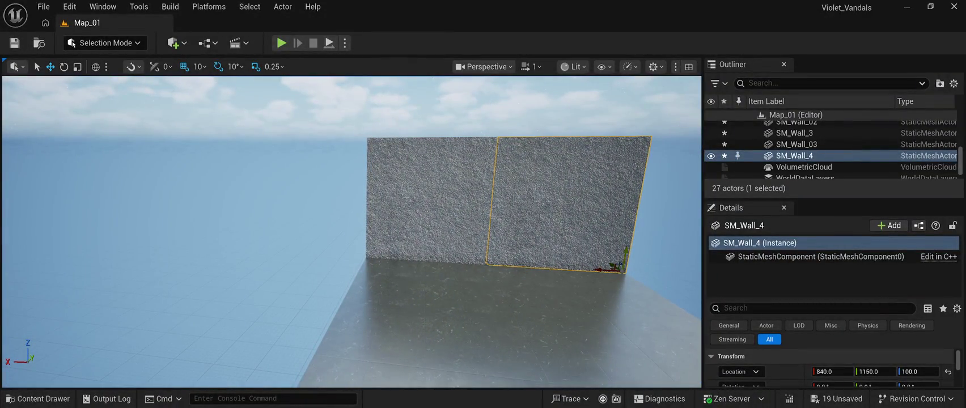
- Raise a wall copy to Z 500, add two upper copies along X, and rotate the last around Z
{"action": "left_click_drag", "start_coordinate": [624, 255], "coordinate": [625, 115]}
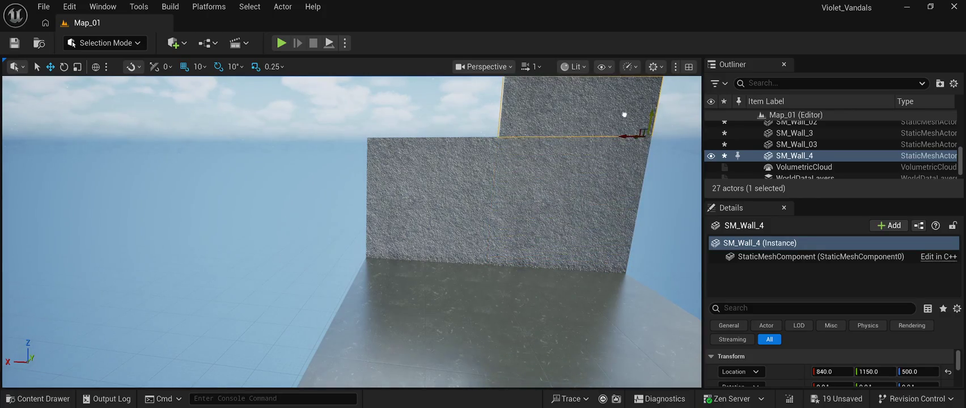
{"action": "left_click_drag", "start_coordinate": [352, 227], "coordinate": [335, 198]}
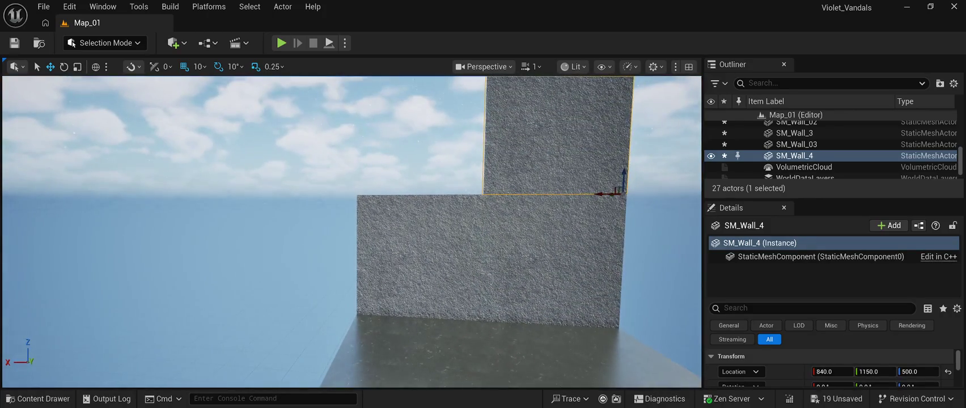
{"action": "key", "text": "ctrl+d"}
{"action": "mouse_move", "coordinate": [605, 194]}
{"action": "left_mouse_down"}
{"action": "mouse_move", "coordinate": [456, 185]}
{"action": "mouse_move", "coordinate": [454, 204]}
{"action": "left_mouse_up"}
{"action": "key", "text": "ctrl+d"}
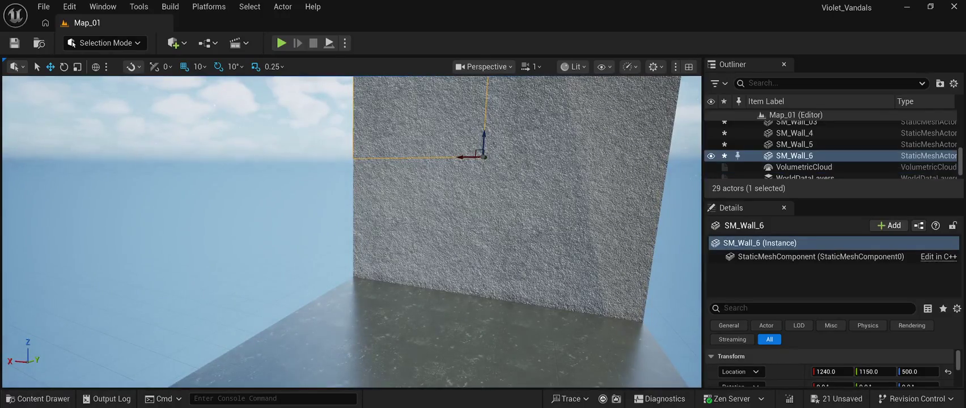
{"action": "mouse_move", "coordinate": [462, 158]}
{"action": "left_mouse_down"}
{"action": "mouse_move", "coordinate": [336, 155]}
{"action": "mouse_move", "coordinate": [345, 152]}
{"action": "left_mouse_up"}
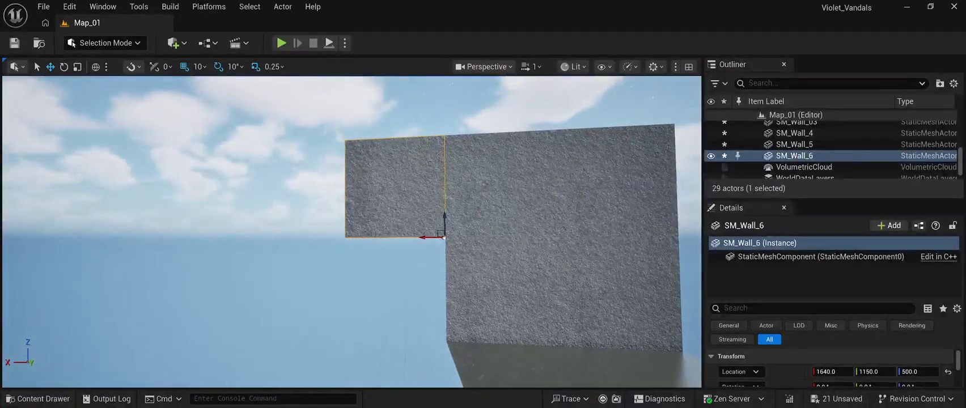
{"action": "key", "text": "e"}
{"action": "left_click_drag", "start_coordinate": [424, 262], "coordinate": [442, 267]}
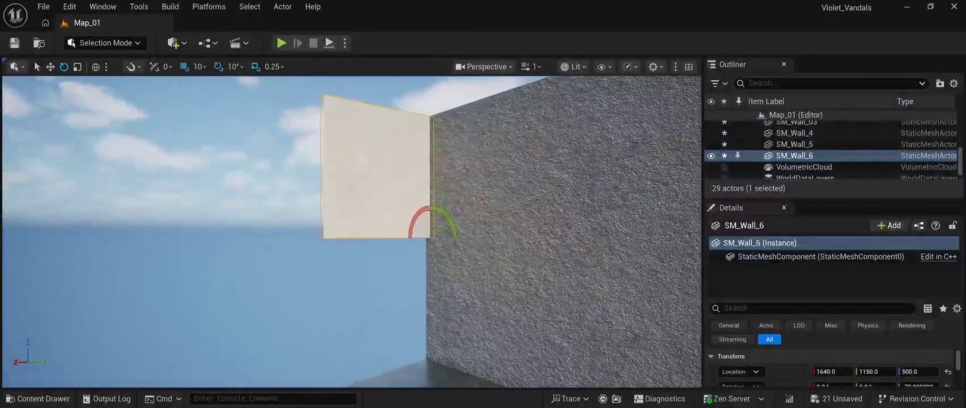
- Finish turning the upper wall, then copy it into SM_Wall_7 through SM_Wall_10 along the adjacent edge
{"action": "left_click_drag", "start_coordinate": [451, 226], "coordinate": [450, 226]}
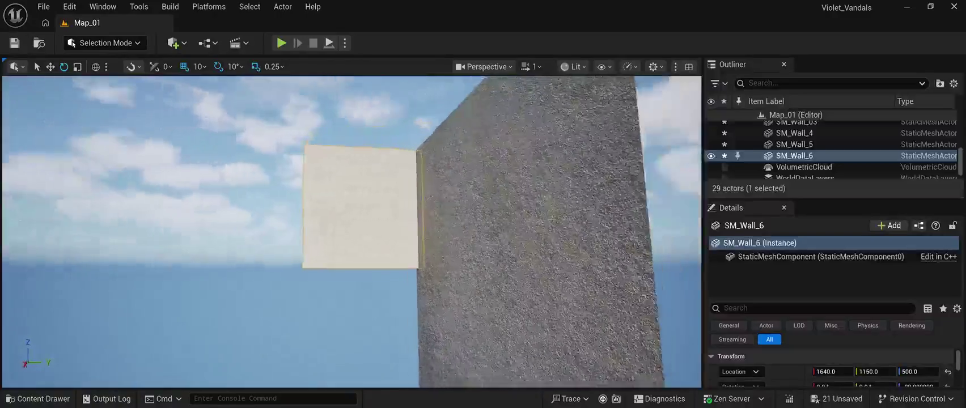
{"action": "key", "text": "ctrl+d"}
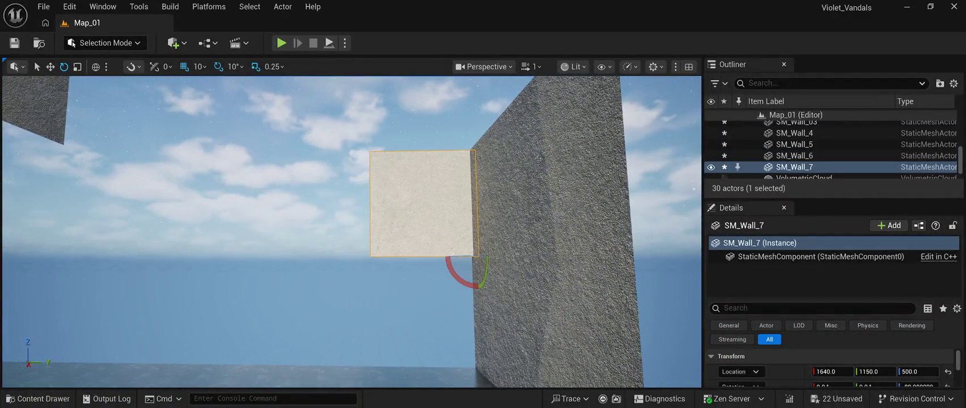
{"action": "left_click", "coordinate": [50, 67]}
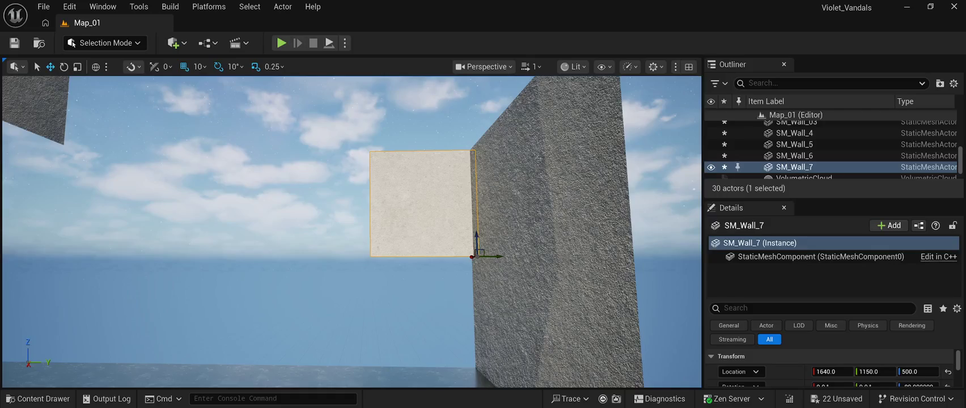
{"action": "left_click_drag", "start_coordinate": [497, 257], "coordinate": [323, 254]}
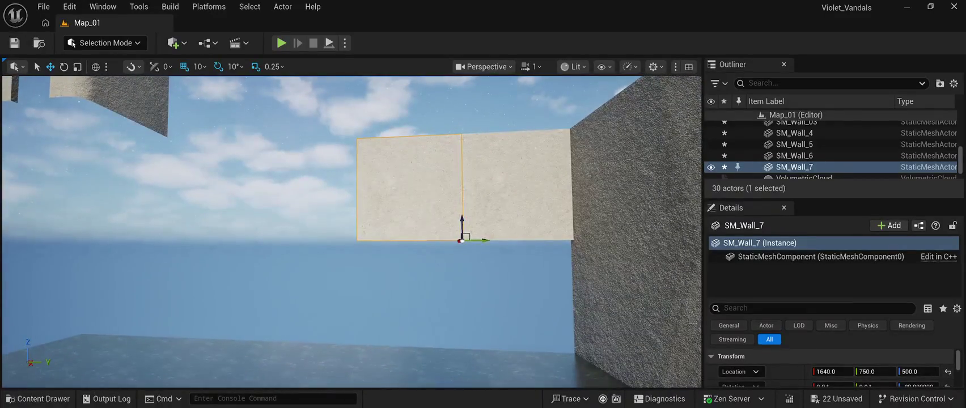
{"action": "key", "text": "ctrl+d"}
{"action": "left_click_drag", "start_coordinate": [476, 240], "coordinate": [340, 244]}
{"action": "key", "text": "ctrl+d"}
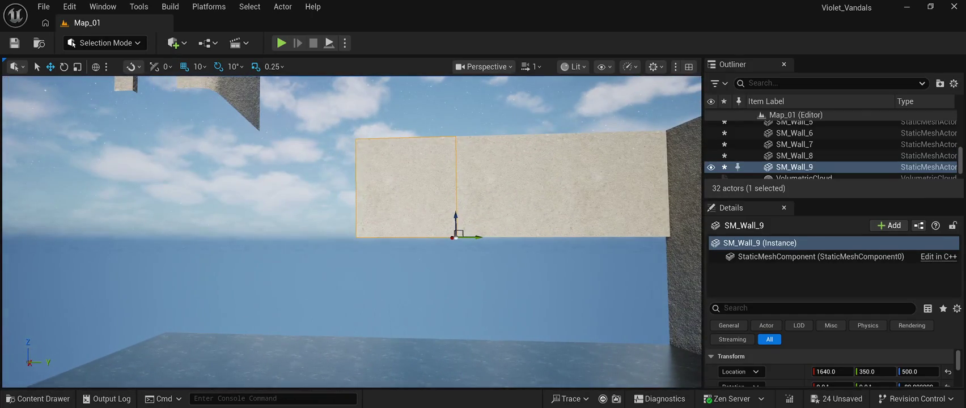
{"action": "left_click_drag", "start_coordinate": [473, 238], "coordinate": [339, 244]}
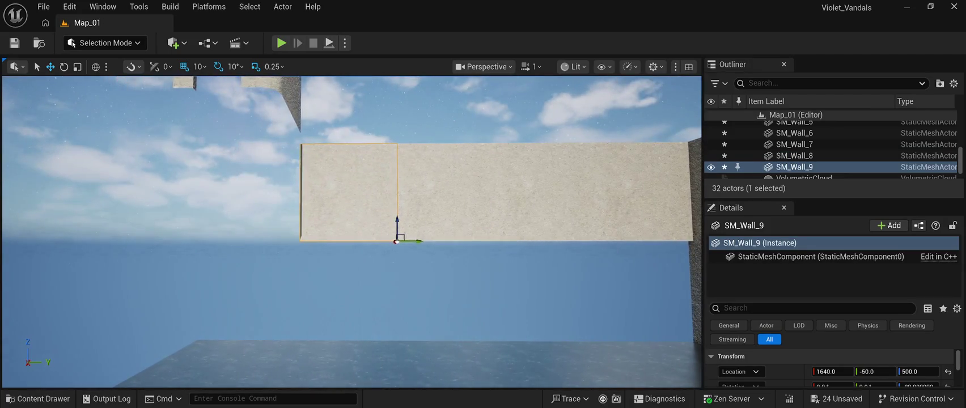
{"action": "key", "text": "ctrl+d"}
{"action": "mouse_move", "coordinate": [416, 234]}
{"action": "left_mouse_down"}
{"action": "mouse_move", "coordinate": [300, 233]}
{"action": "mouse_move", "coordinate": [322, 231]}
{"action": "mouse_move", "coordinate": [310, 231]}
{"action": "left_mouse_up"}
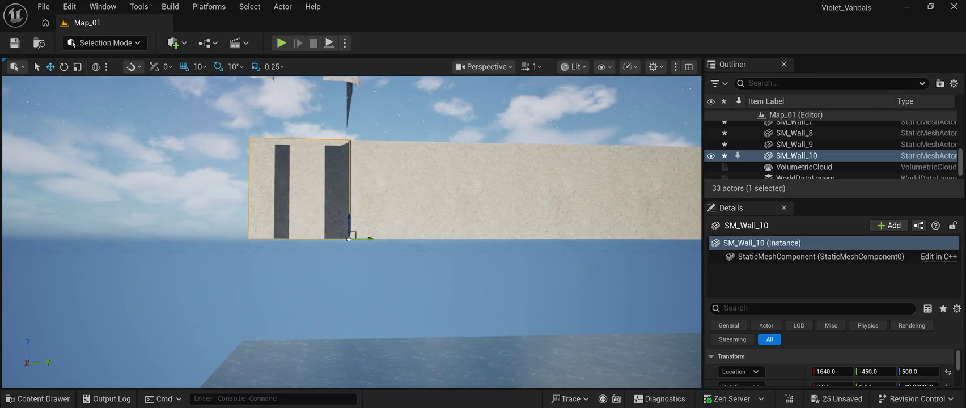
{"action": "left_click", "coordinate": [40, 398]}
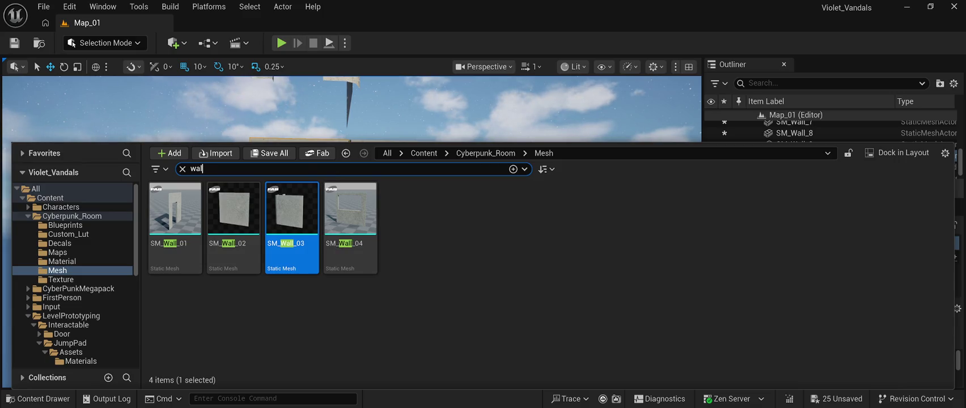
- Search for 'windo', drop SM_Huge_Window_01 onto the floor and turn it -90 degrees
{"action": "type", "text": "indo"}
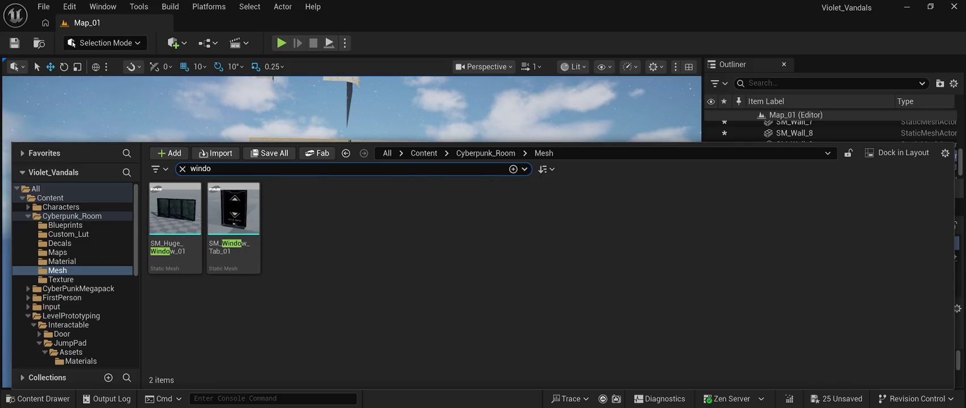
{"action": "mouse_move", "coordinate": [174, 226]}
{"action": "left_mouse_down"}
{"action": "mouse_move", "coordinate": [187, 210]}
{"action": "mouse_move", "coordinate": [340, 131]}
{"action": "mouse_move", "coordinate": [396, 114]}
{"action": "mouse_move", "coordinate": [421, 335]}
{"action": "mouse_move", "coordinate": [448, 349]}
{"action": "mouse_move", "coordinate": [462, 284]}
{"action": "mouse_move", "coordinate": [380, 283]}
{"action": "left_mouse_up"}
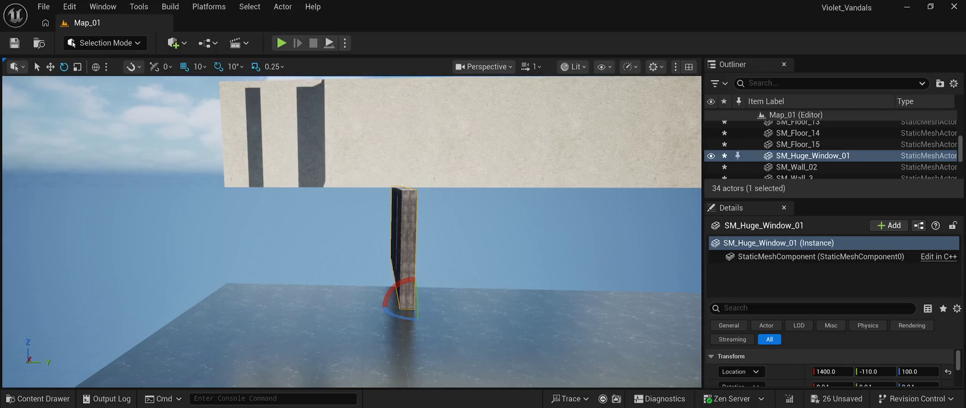
{"action": "left_click_drag", "start_coordinate": [416, 311], "coordinate": [374, 311]}
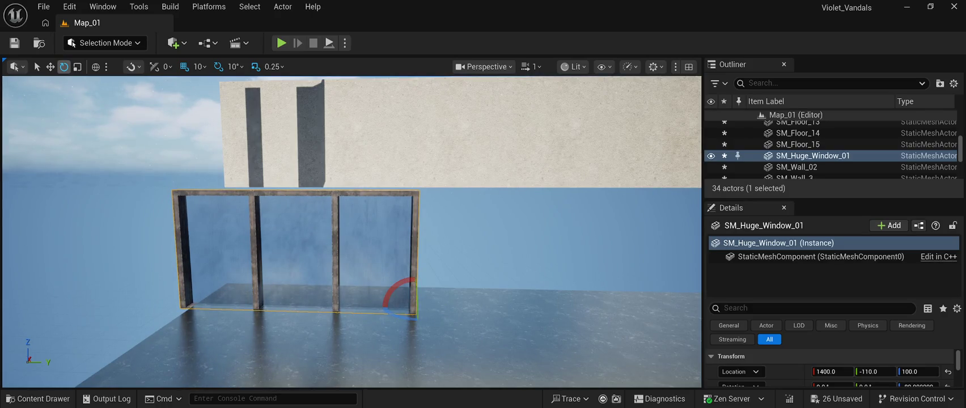
- Slide the huge window to X 1680 and fine-tune its height to Z 104 along the floor edge
{"action": "left_click_drag", "start_coordinate": [374, 311], "coordinate": [3, 349]}
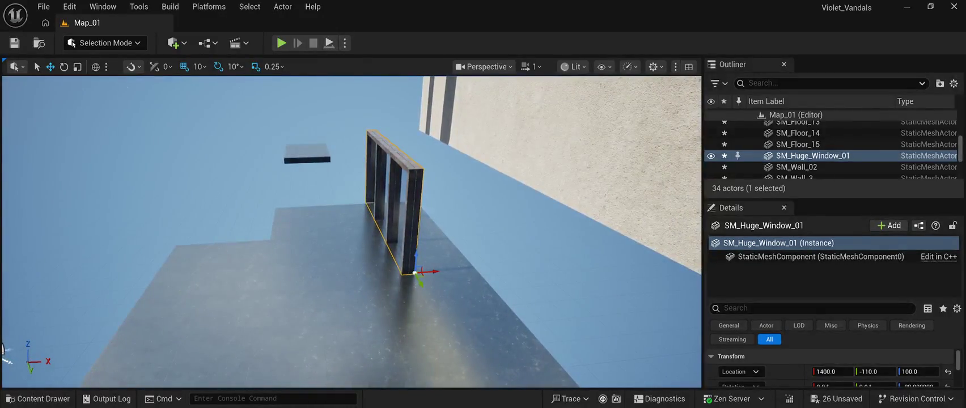
{"action": "left_click_drag", "start_coordinate": [431, 272], "coordinate": [499, 265]}
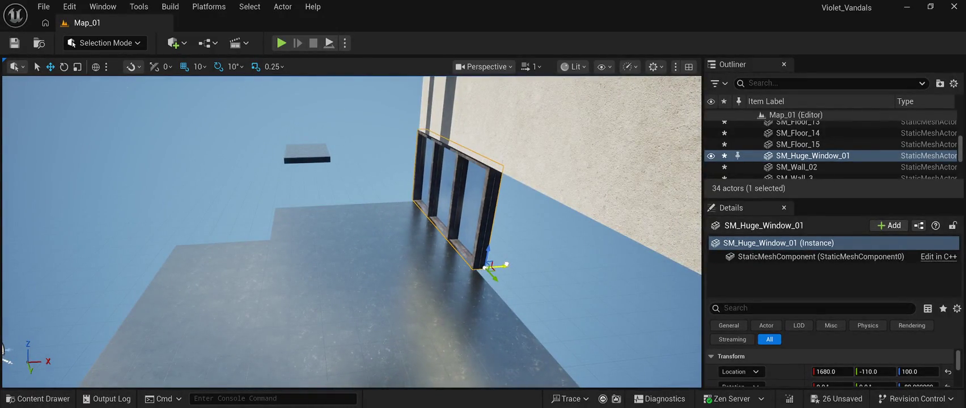
{"action": "left_click_drag", "start_coordinate": [3, 349], "coordinate": [3, 334]}
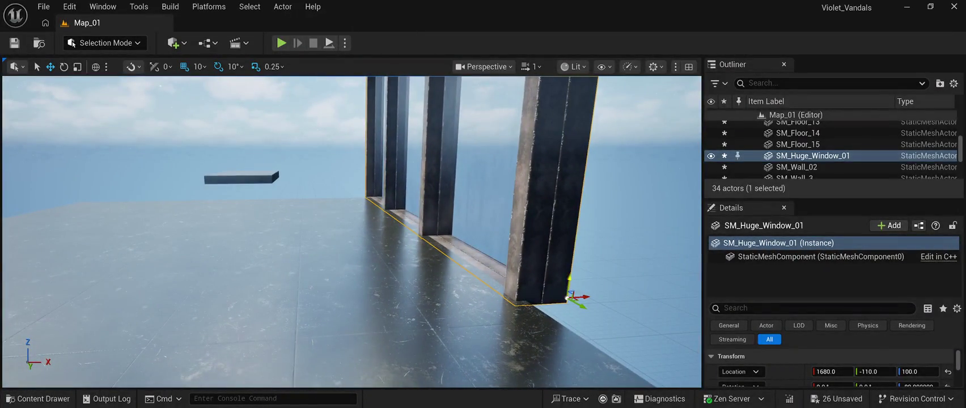
{"action": "left_click_drag", "start_coordinate": [568, 278], "coordinate": [570, 272]}
{"action": "left_click_drag", "start_coordinate": [3, 334], "coordinate": [3, 334]}
{"action": "left_click_drag", "start_coordinate": [573, 232], "coordinate": [573, 230]}
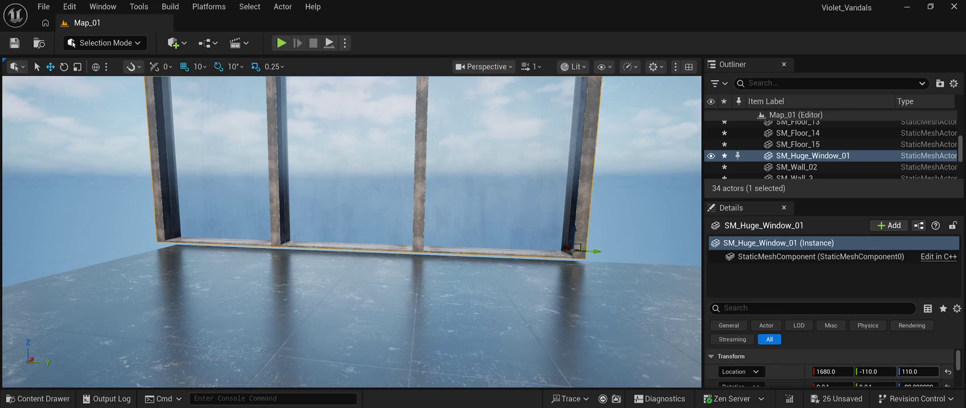
{"action": "key", "text": "w"}
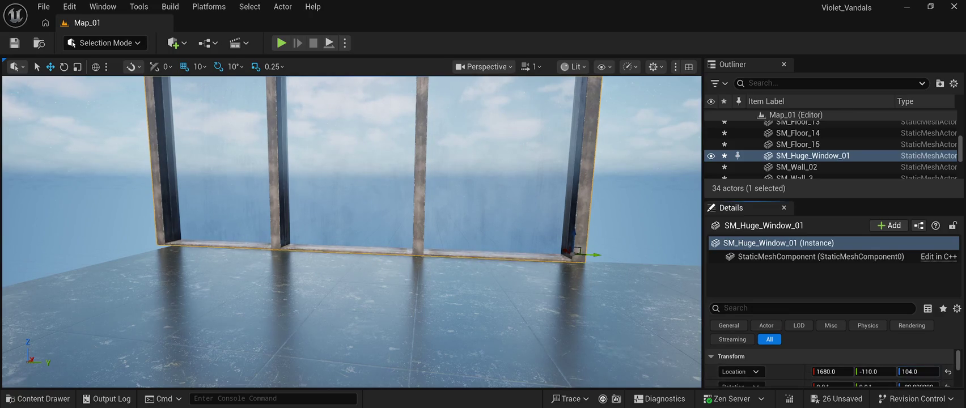
{"action": "key", "text": "w"}
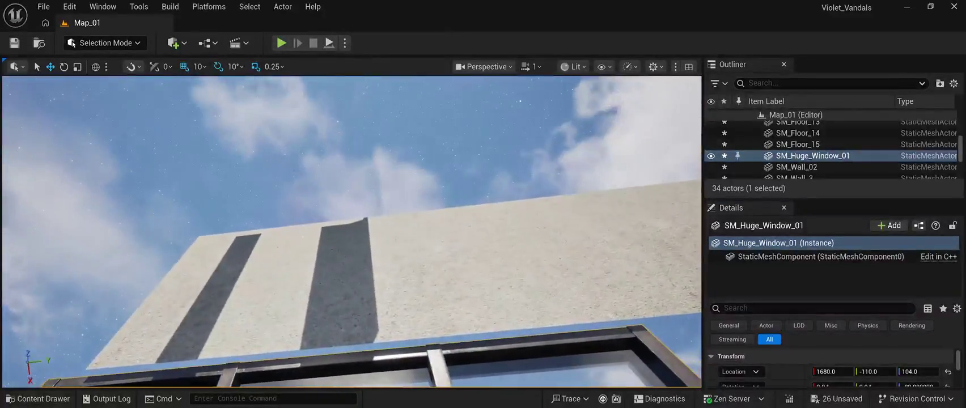
{"action": "key", "text": "f"}
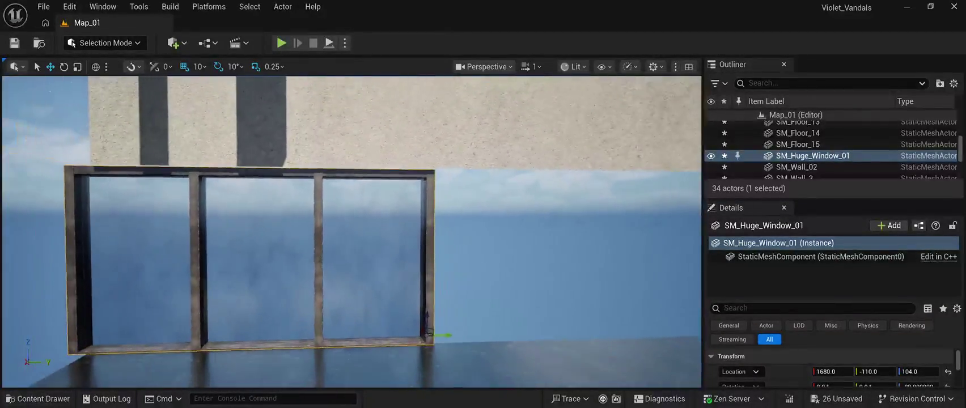
{"action": "key", "text": "w"}
{"action": "key", "text": "f"}
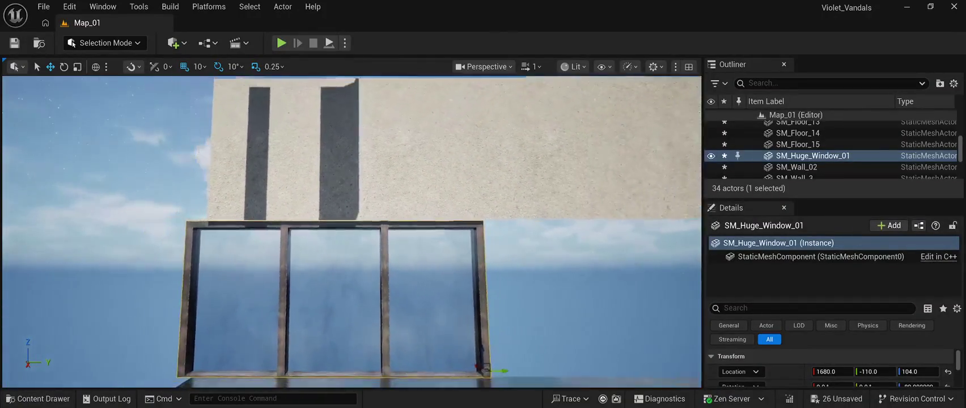
{"action": "key", "text": "s"}
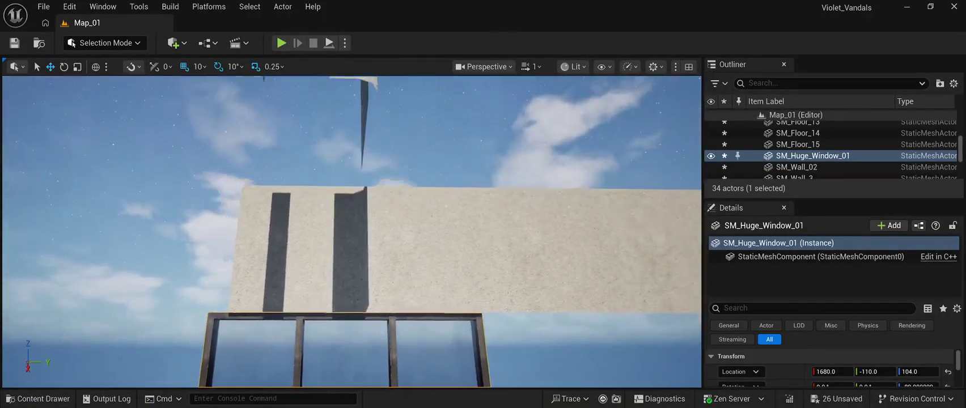
{"action": "key", "text": "w"}
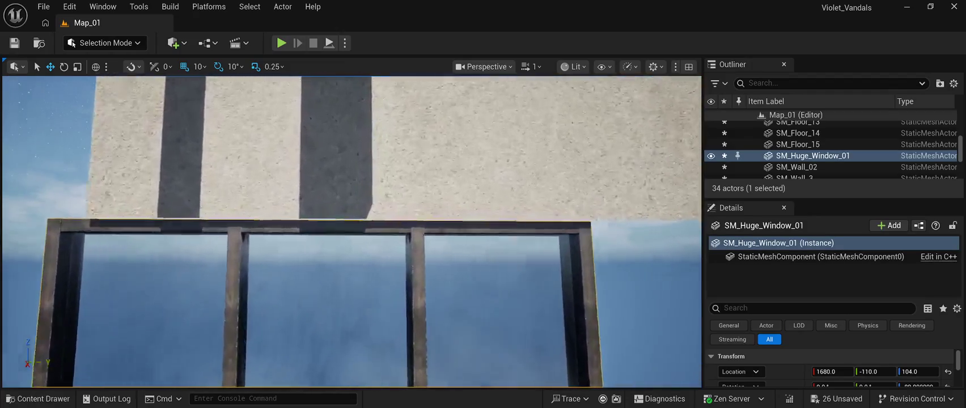
{"action": "key", "text": "s"}
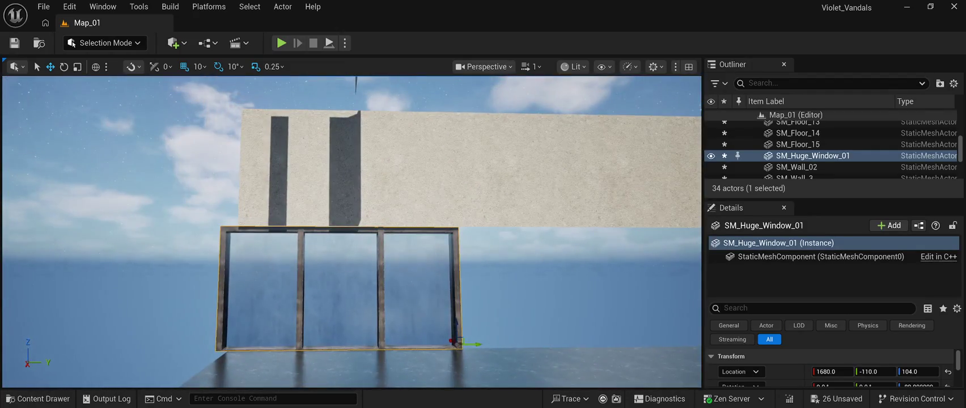
{"action": "key", "text": "w"}
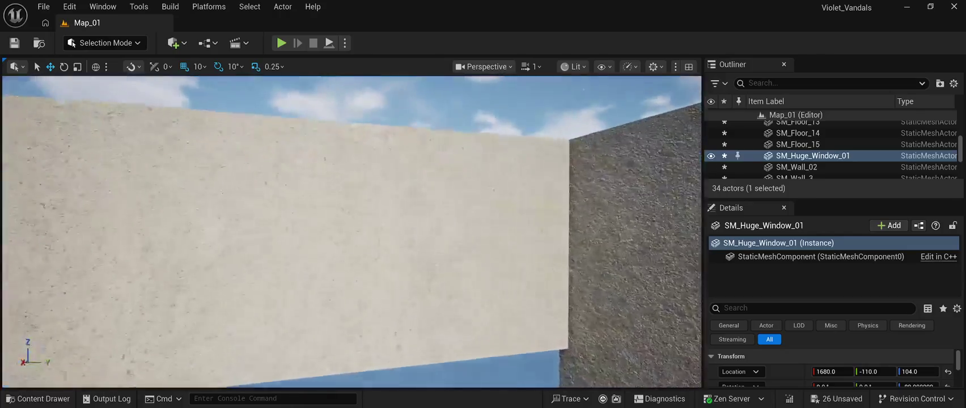
{"action": "key", "text": "d"}
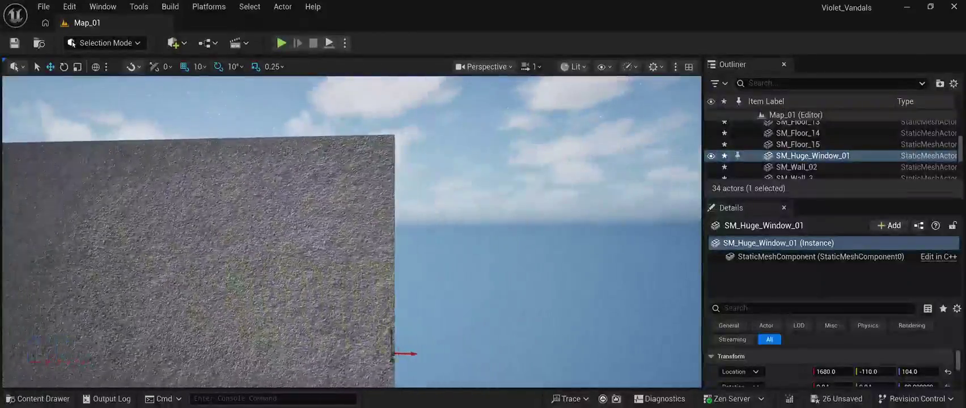
{"action": "left_click", "coordinate": [426, 199]}
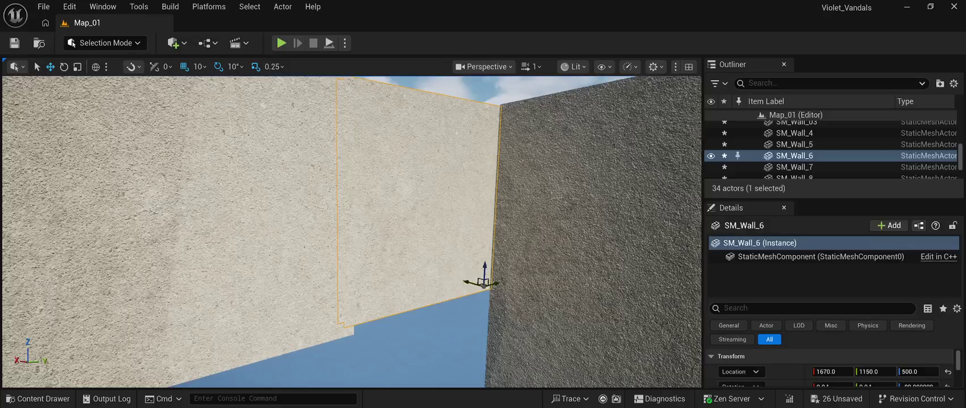
- Lower SM_Wall_6 to a height of Z 498
{"action": "left_click_drag", "start_coordinate": [485, 266], "coordinate": [486, 268]}
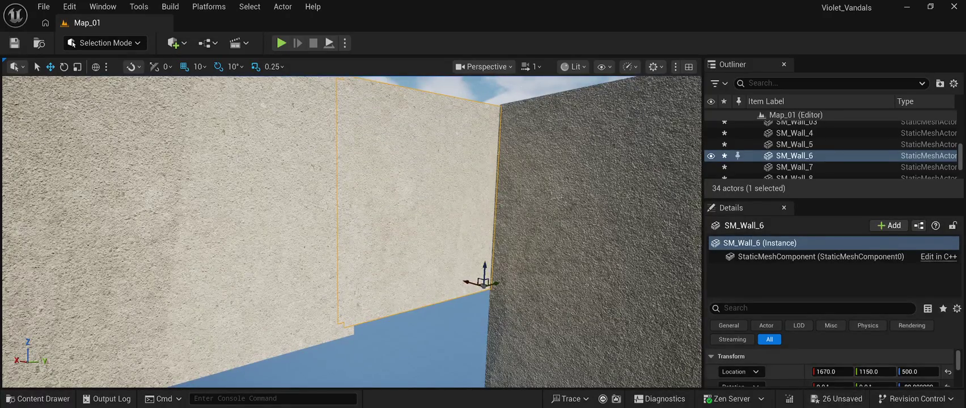
{"action": "left_click_drag", "start_coordinate": [919, 372], "coordinate": [910, 371]}
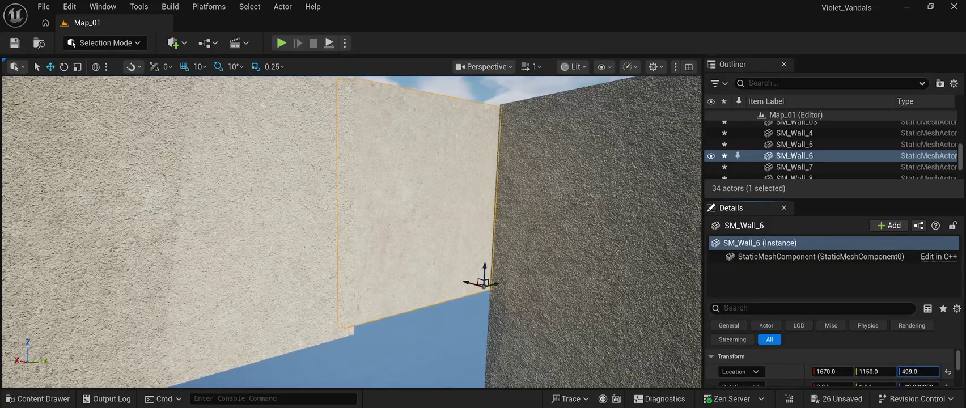
{"action": "type", "text": "505"}
{"action": "mouse_move", "coordinate": [352, 227]}
{"action": "left_mouse_down"}
{"action": "mouse_move", "coordinate": [343, 170]}
{"action": "mouse_move", "coordinate": [341, 215]}
{"action": "mouse_move", "coordinate": [340, 207]}
{"action": "left_mouse_up"}
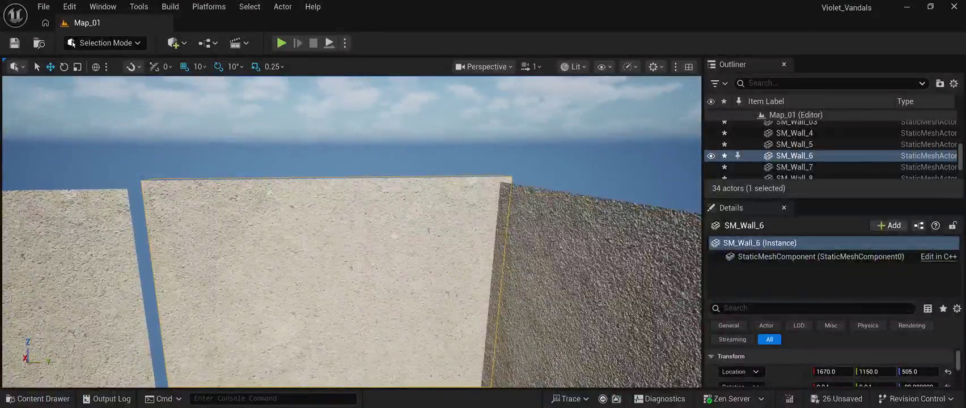
{"action": "left_click_drag", "start_coordinate": [918, 371], "coordinate": [913, 371]}
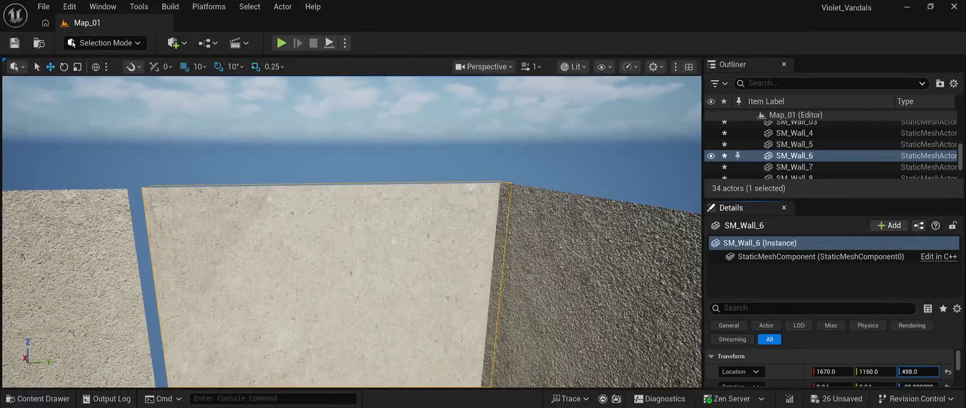
{"action": "left_click_drag", "start_coordinate": [340, 207], "coordinate": [353, 215]}
- Nudge SM_Wall_6 inward along Y to about 1147 to close the corner gap
{"action": "left_click", "coordinate": [459, 326]}
{"action": "left_click_drag", "start_coordinate": [458, 326], "coordinate": [458, 325]}
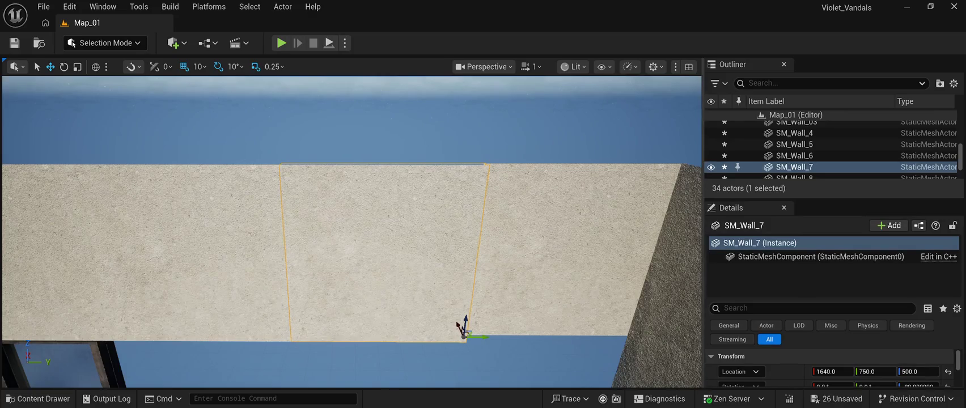
{"action": "left_click", "coordinate": [794, 144]}
{"action": "left_click", "coordinate": [615, 334]}
{"action": "key", "text": "f"}
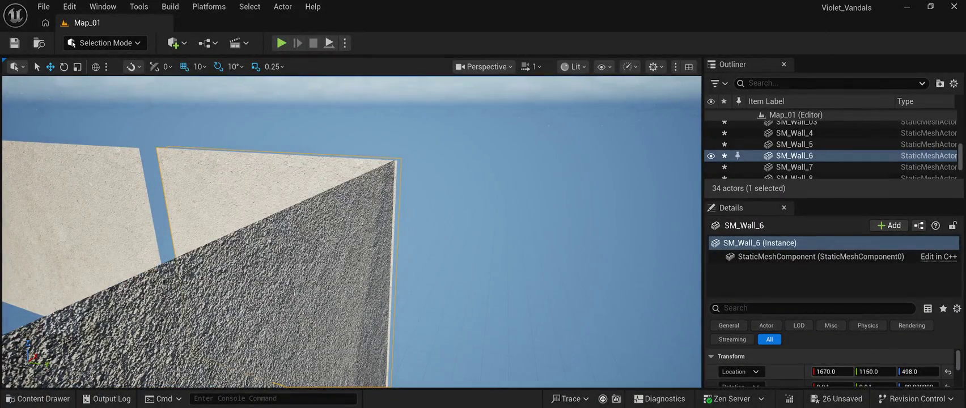
{"action": "key", "text": "Right"}
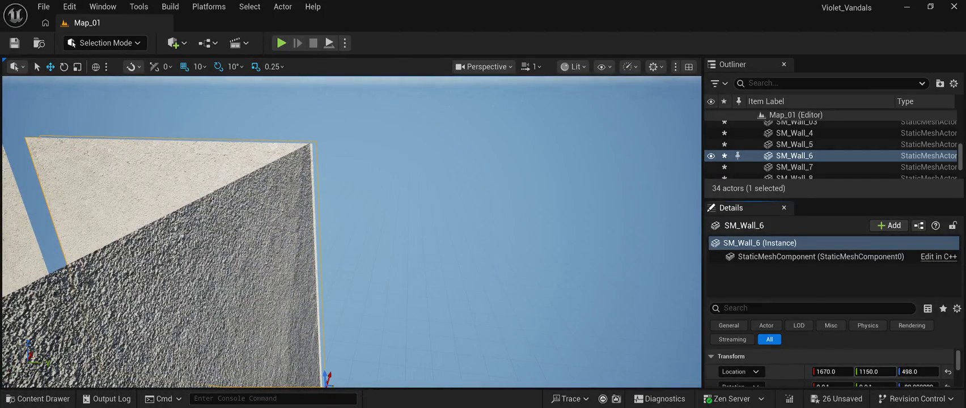
{"action": "key", "text": "Right"}
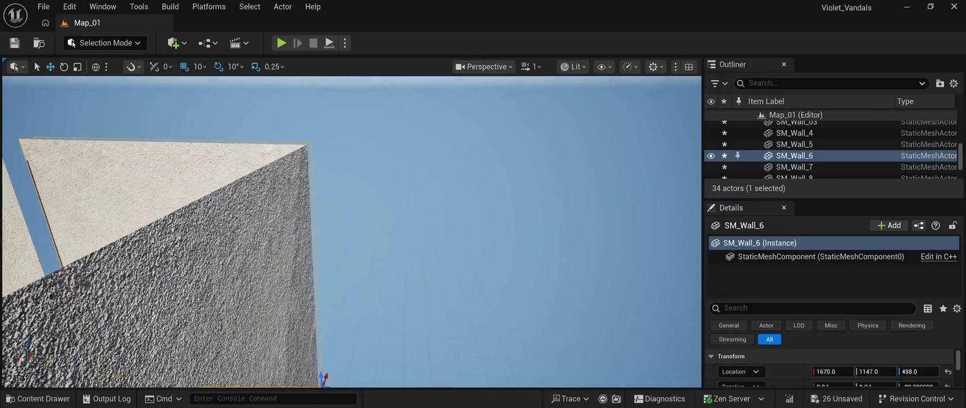
{"action": "key", "text": "Right"}
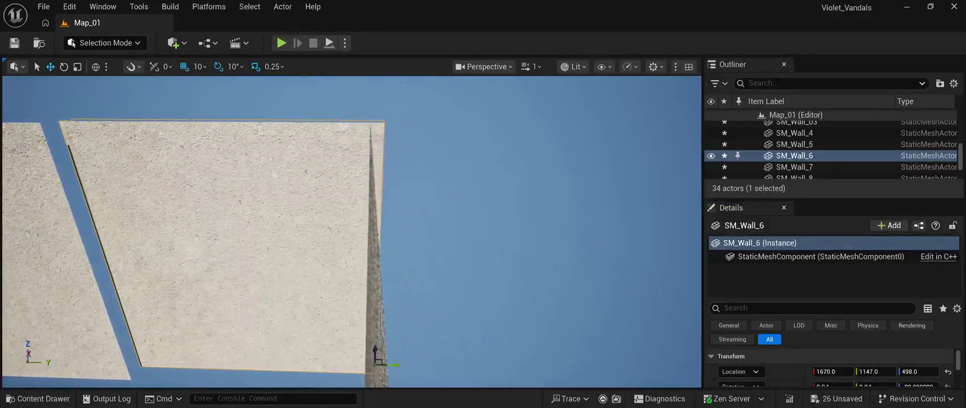